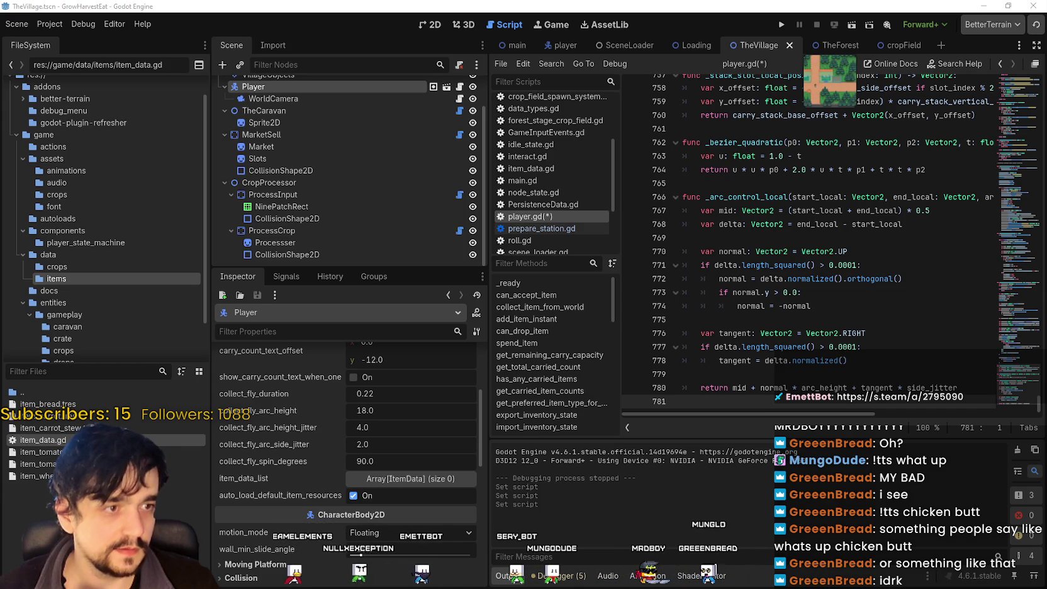
Widen the code area and save the edited player.gd script.
left_click(755, 292)
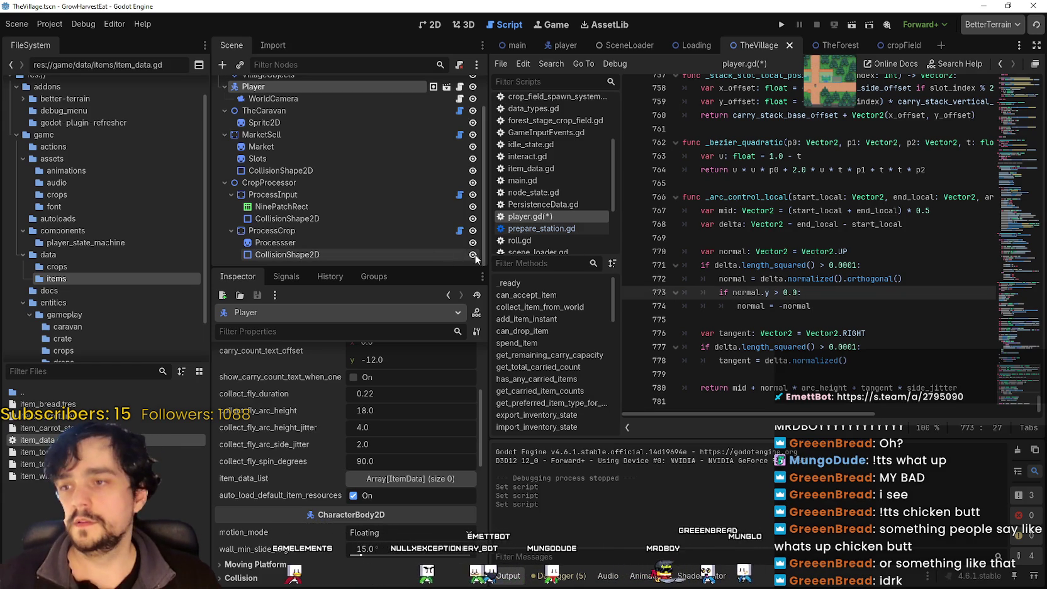
left_click_drag(487, 260, 399, 261)
left_click(772, 234)
key("ctrl+s")
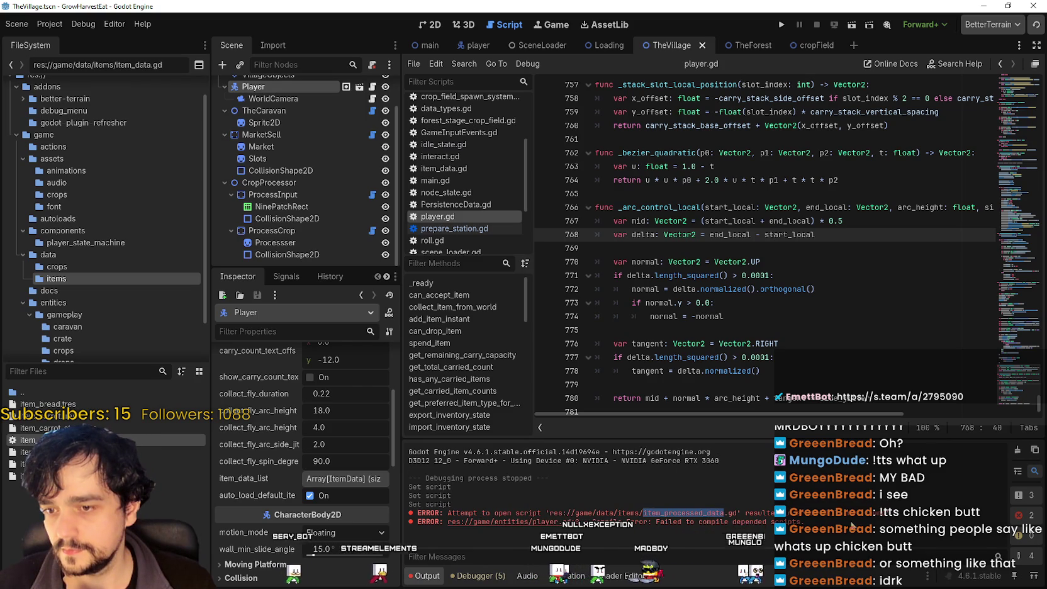
Read the first error message reported in the Output panel.
triple_click(559, 507)
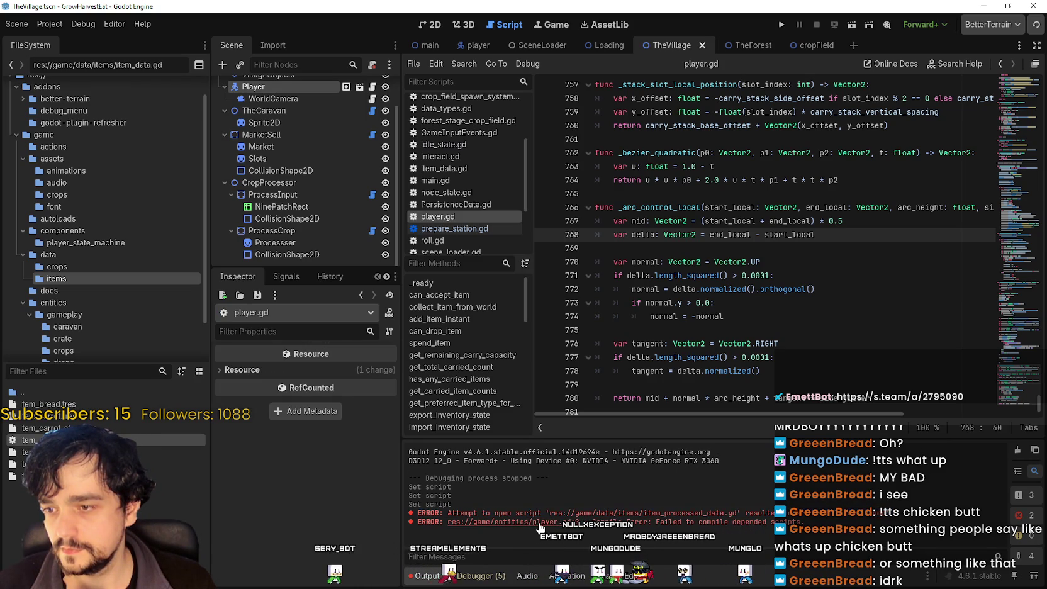
scroll(700, 233, "up", 1)
left_click(701, 233)
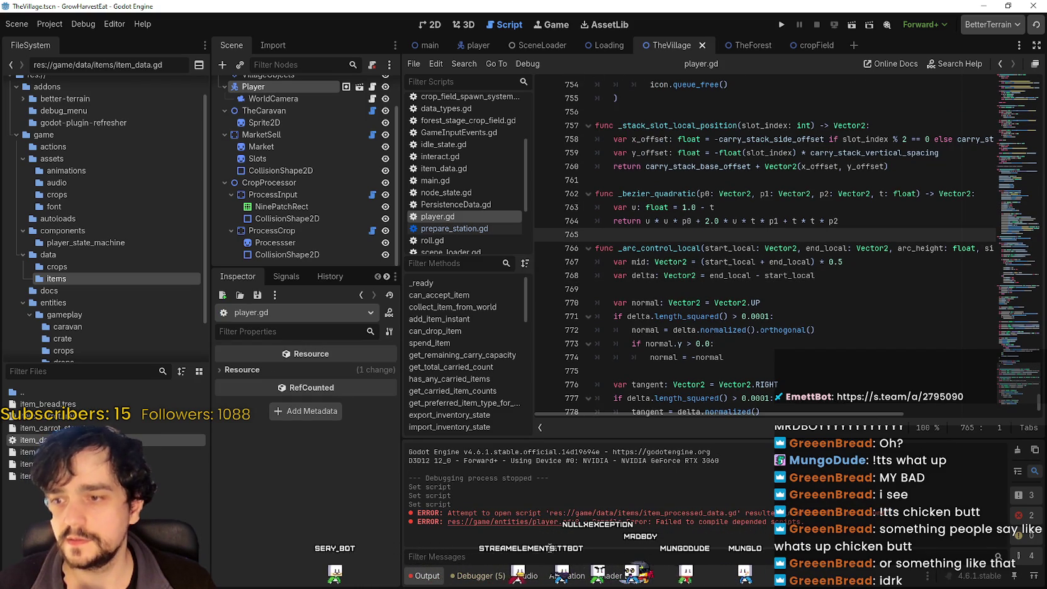
left_click_drag(510, 513, 542, 513)
triple_click(546, 513)
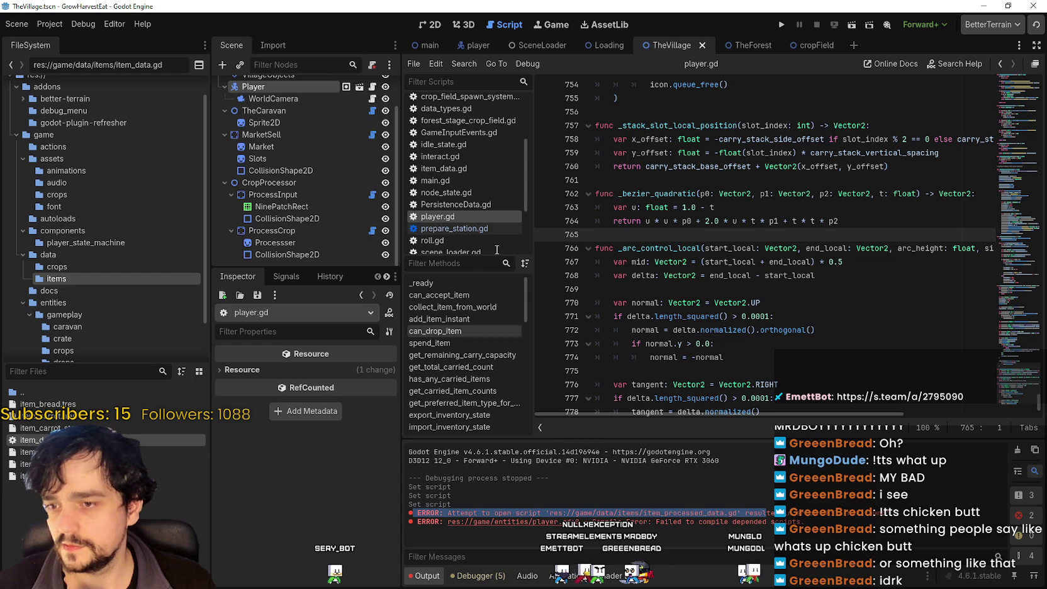
scroll(494, 202, "up", 3)
scroll(491, 198, "down", 5)
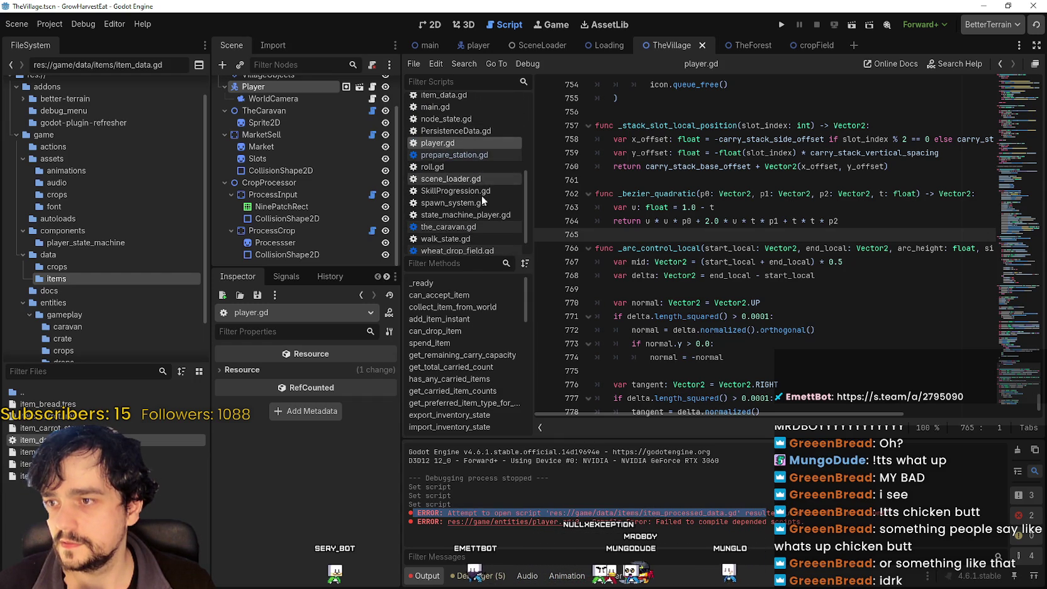
scroll(481, 186, "down", 1)
Filter the methods and scripts lists for 'pro', then clear both filters.
left_click(455, 261)
type("pro")
key("BackSpace")
key("BackSpace")
key("BackSpace")
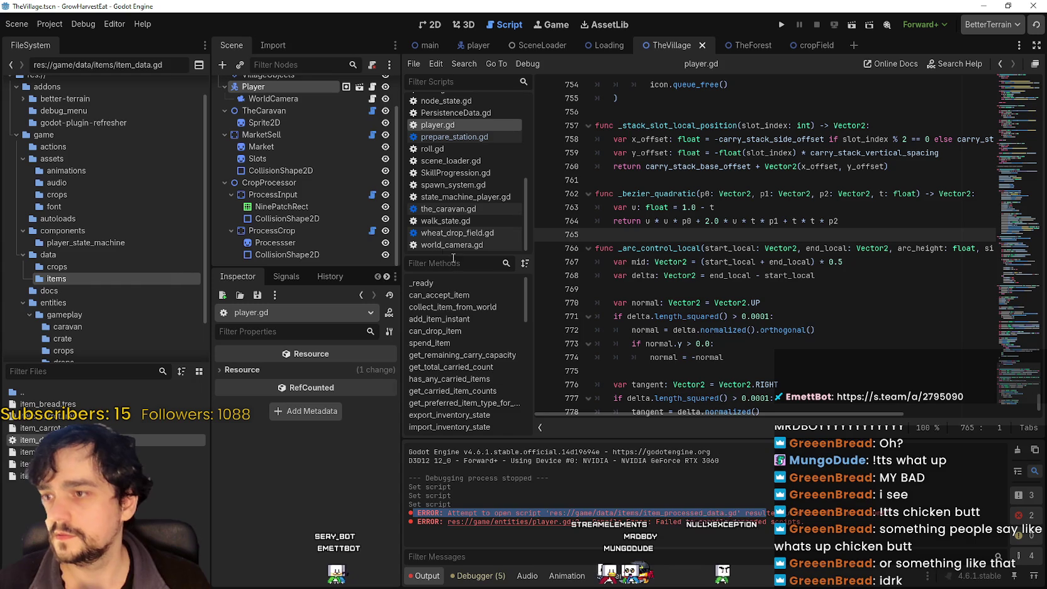
left_click(436, 80)
type("pro")
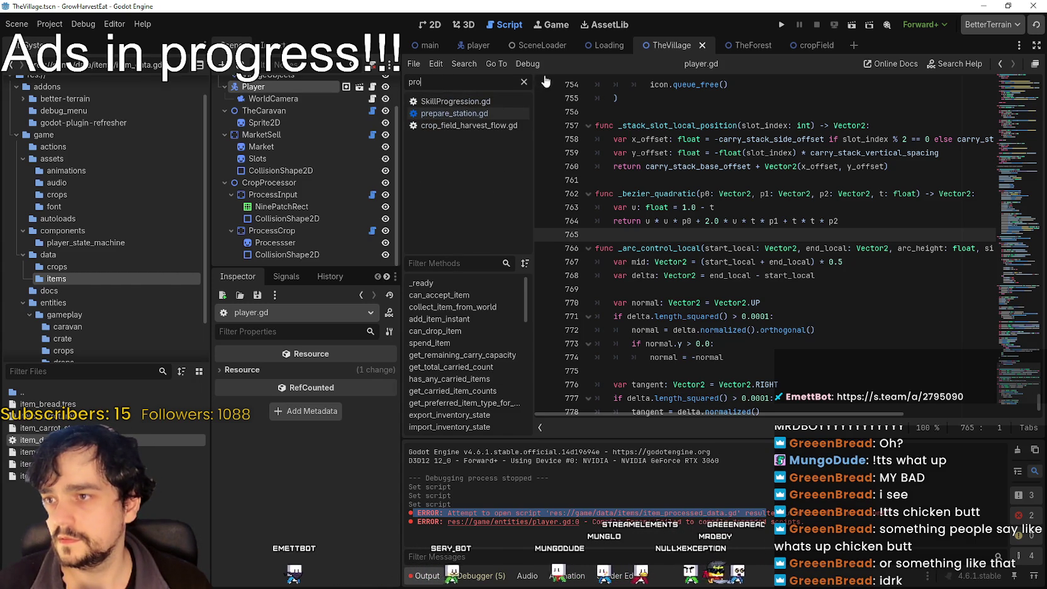
key("BackSpace")
key("BackSpace")
key("BackSpace")
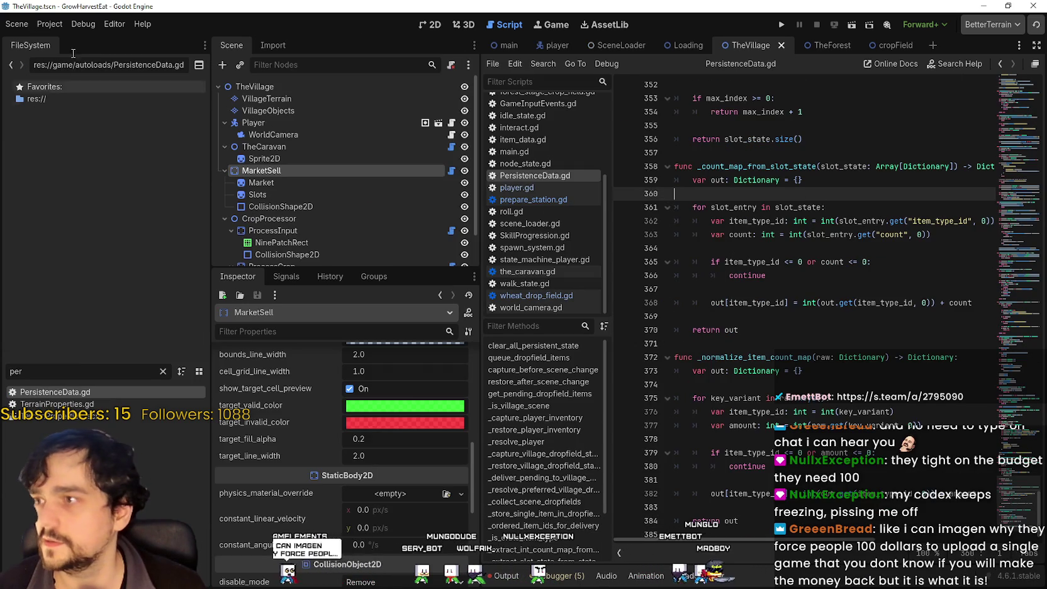
Glance at the Project commands, then return to the Godot editor from Aseprite.
left_click(49, 24)
left_click(80, 166)
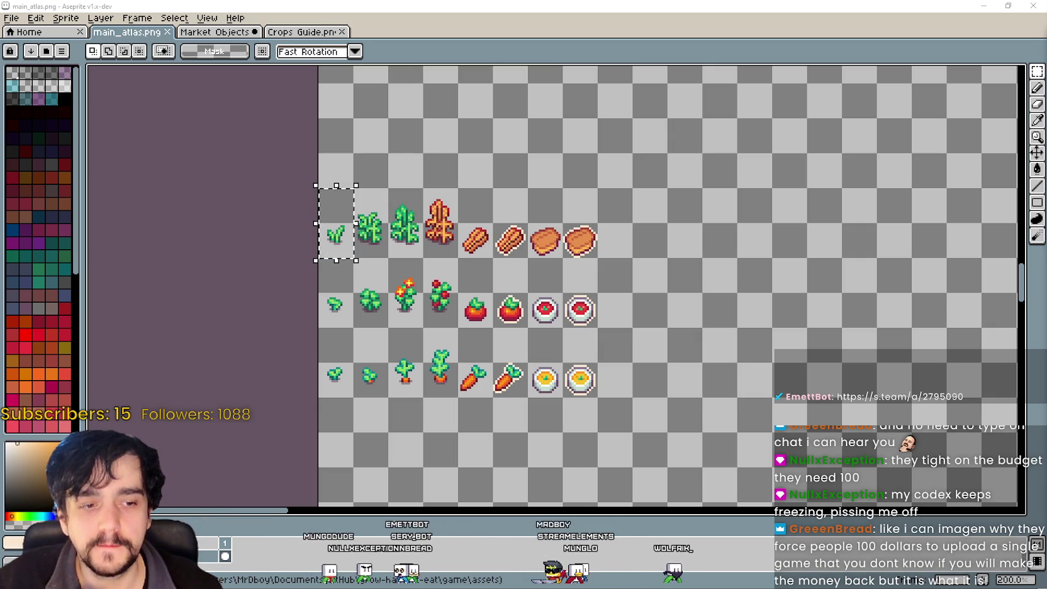
key("alt+Tab")
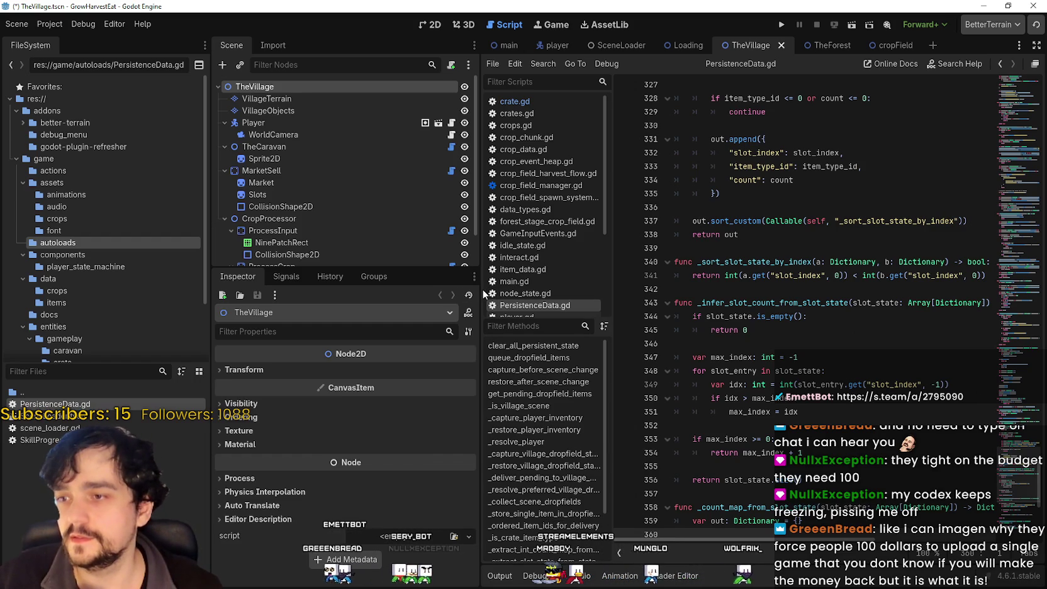
left_click_drag(482, 288, 385, 289)
Save TheVillage.tscn and run the project.
left_click(713, 313)
key("ctrl+s")
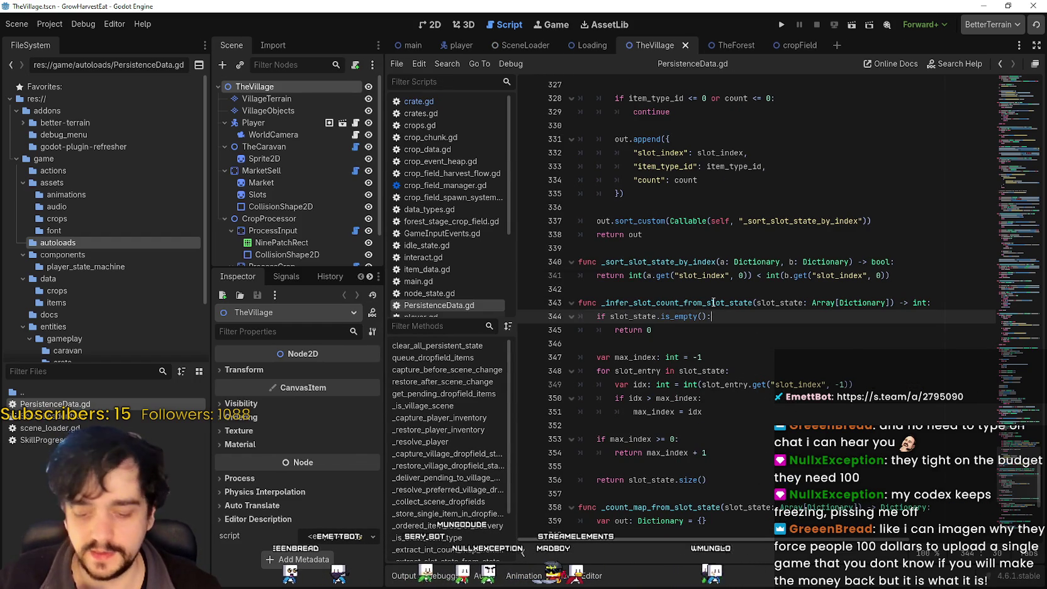
left_click(778, 25)
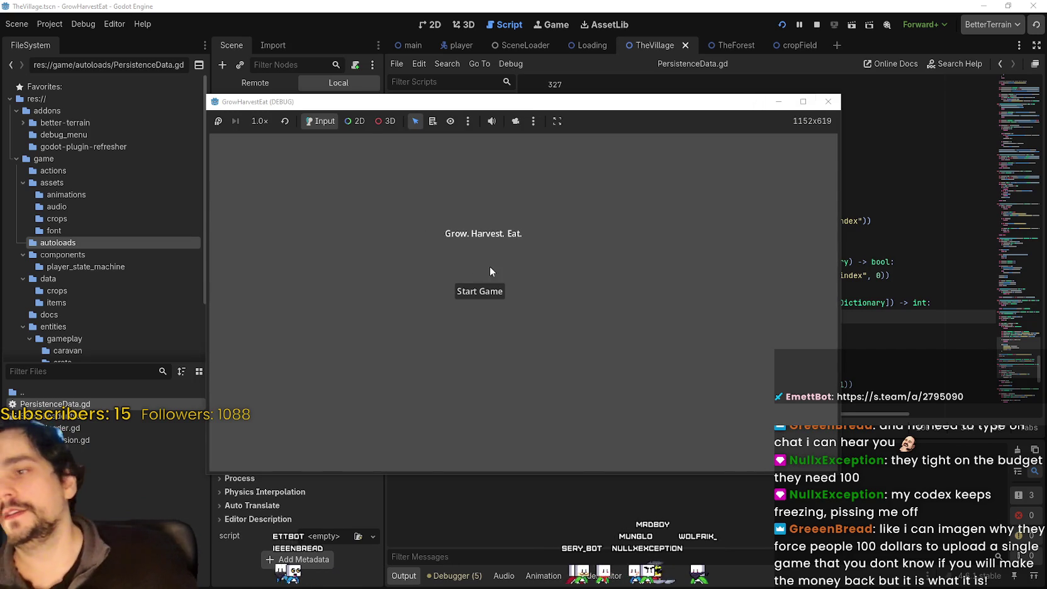
Start the game in a maximized window and walk the player into the meadow.
left_click(480, 291)
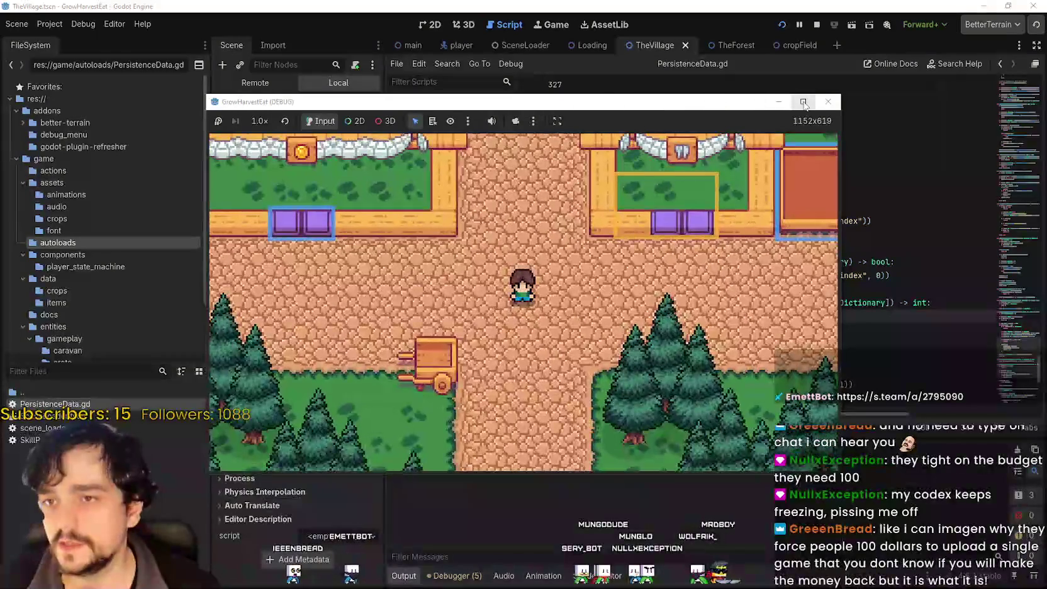
left_click(803, 102)
key("Left")
key("Down")
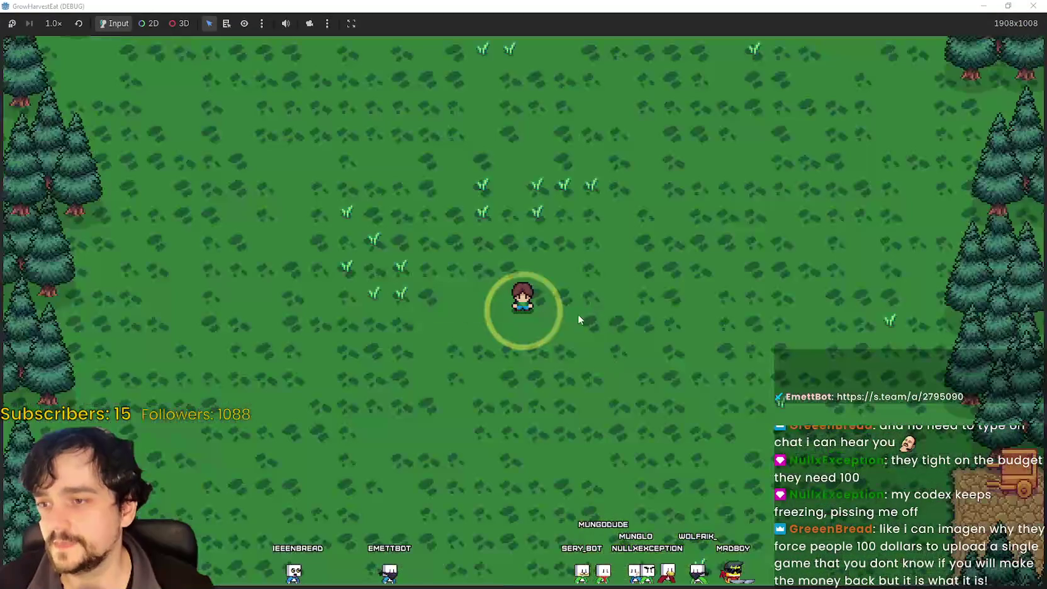
key("Up")
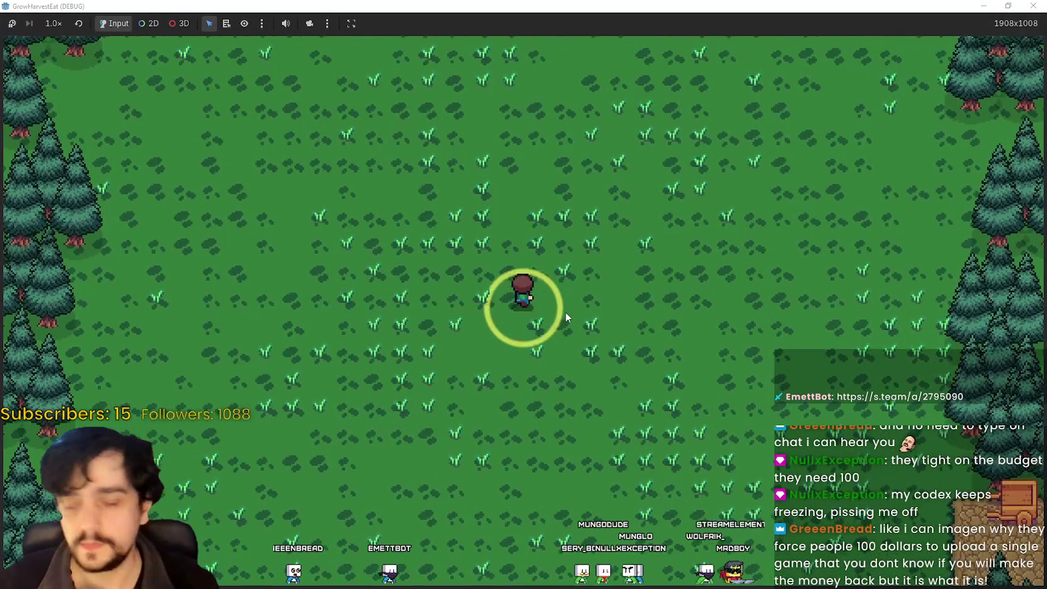
key("Right")
key("Down")
Run the game at 2.0× speed, walk across the meadow, then restore the window.
left_click(54, 23)
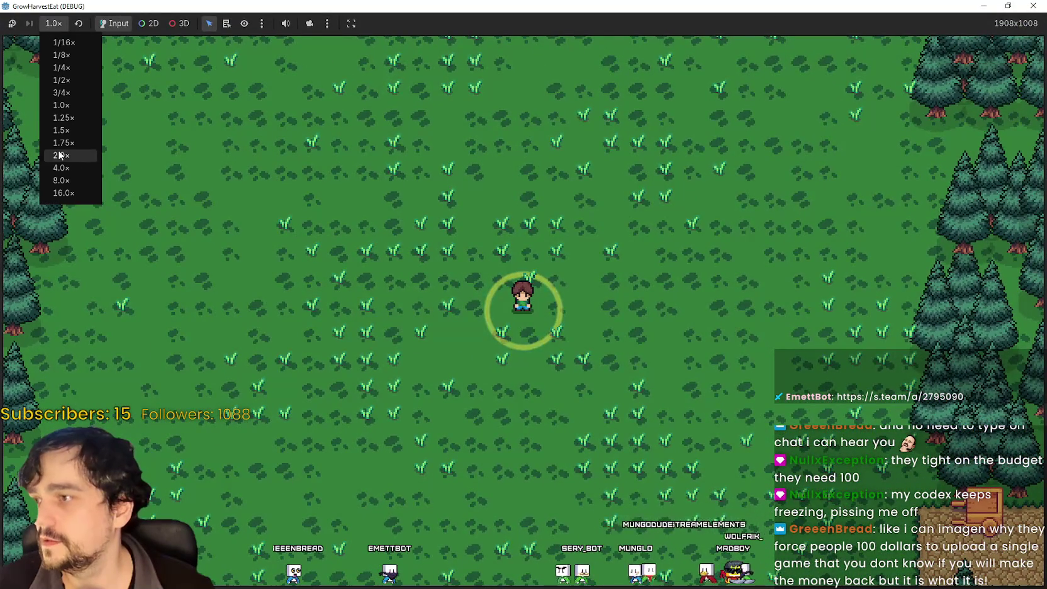
left_click(60, 155)
left_click(53, 23)
left_click(76, 155)
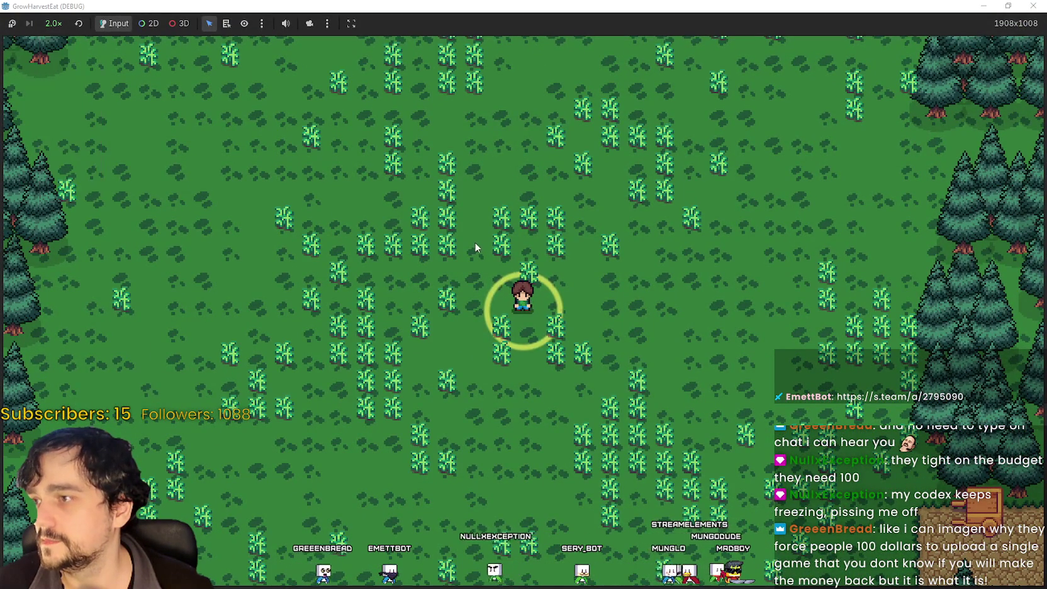
key("Right")
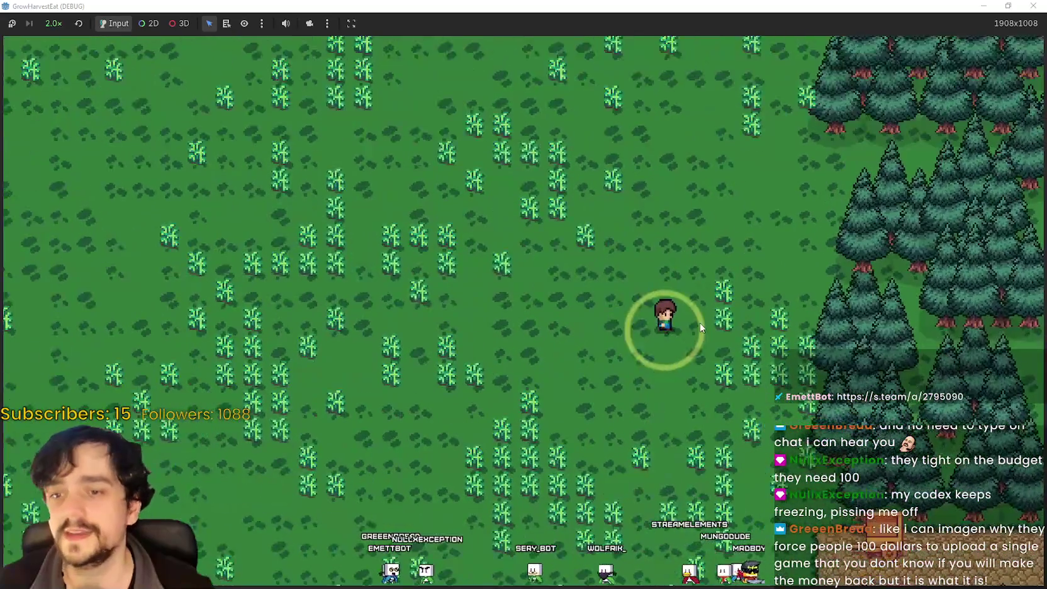
key("Down")
key("Left")
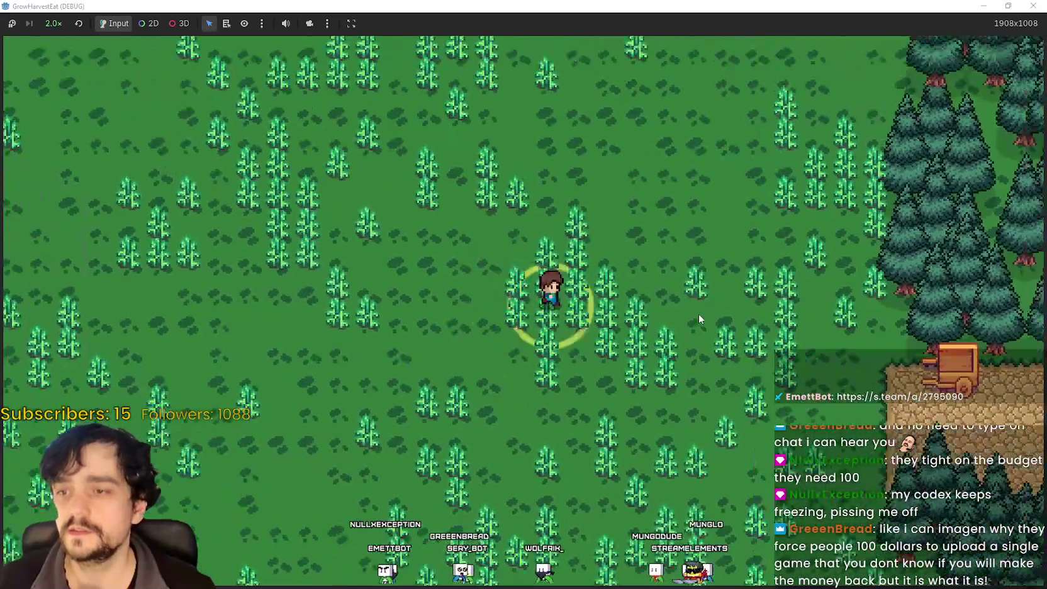
double_click(688, 6)
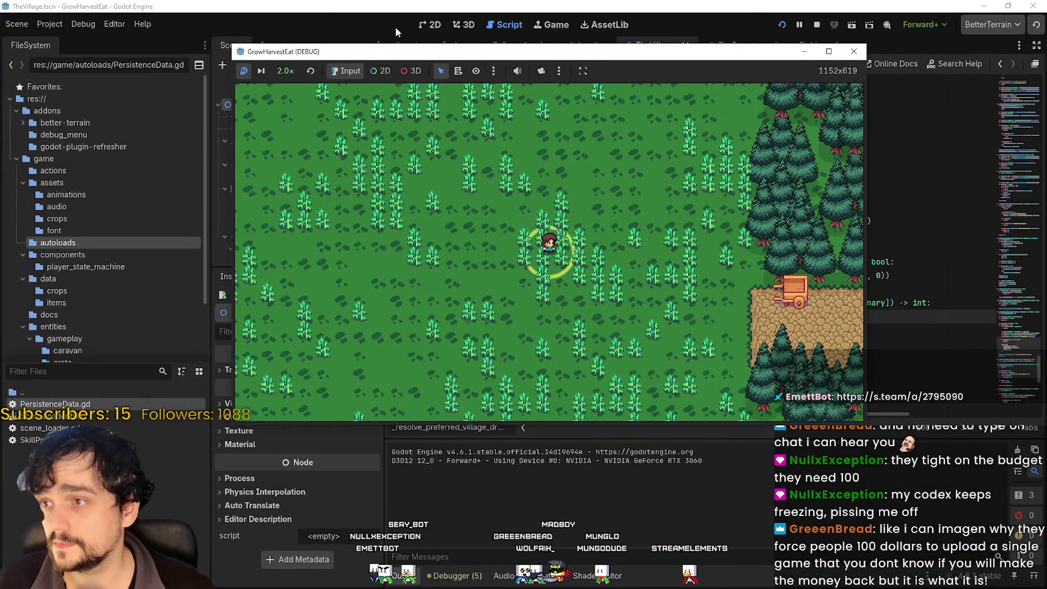
Open ProcessInput's wheat_drop_field.gd, review _normalize_count_map, and return to the maximized game.
key("alt+Tab")
scroll(914, 287, "down", 10)
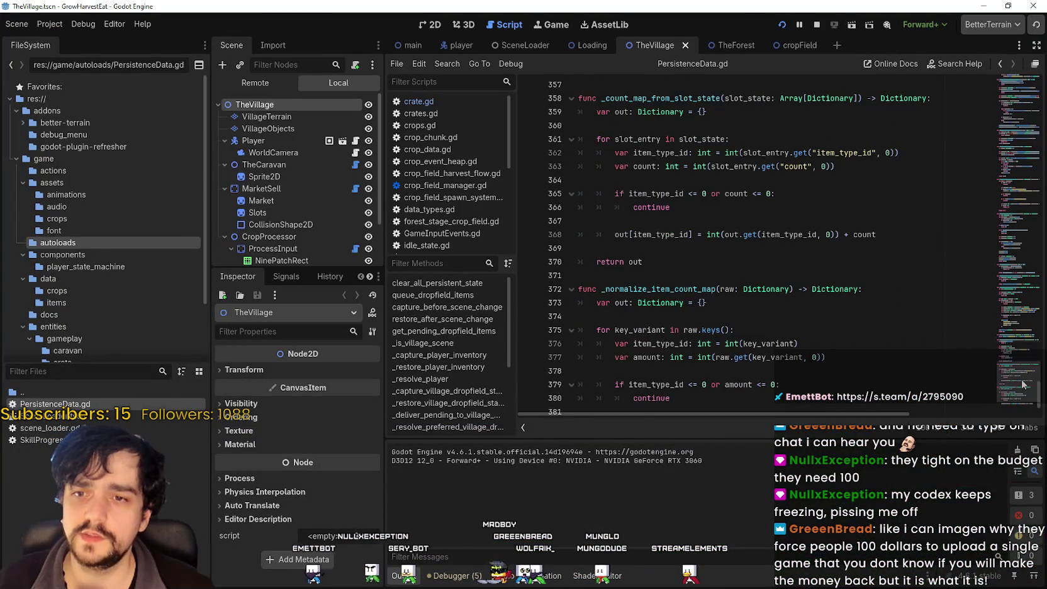
scroll(1023, 384, "up", 8)
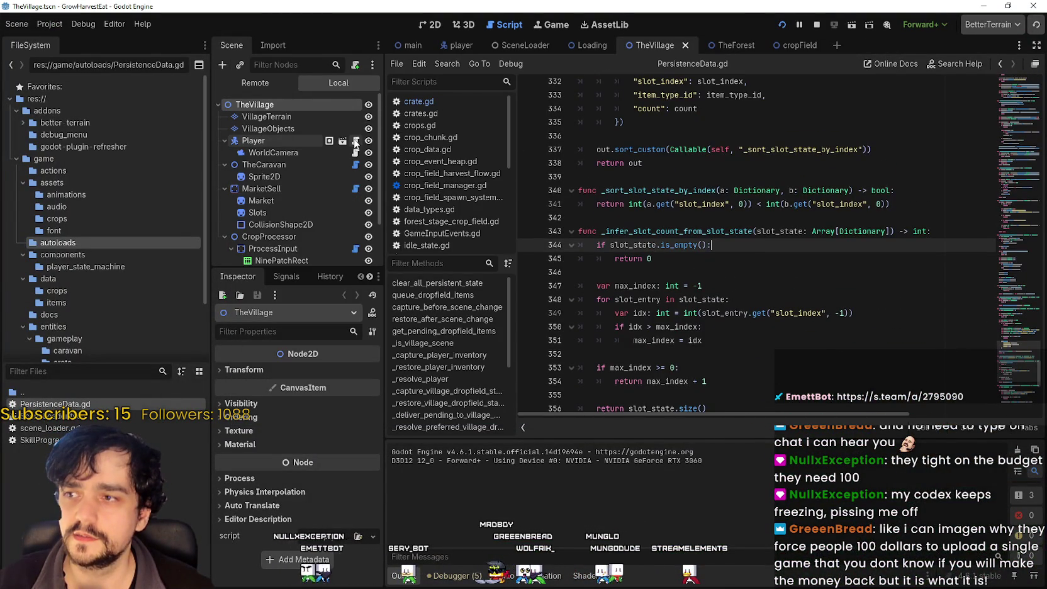
scroll(344, 225, "down", 3)
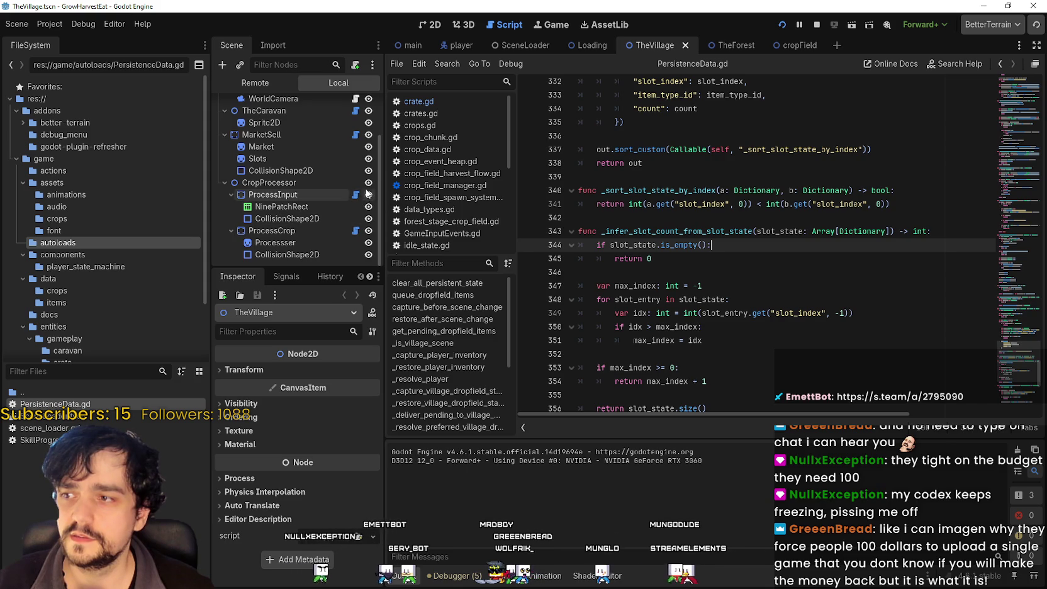
left_click(356, 195)
scroll(913, 283, "down", 2)
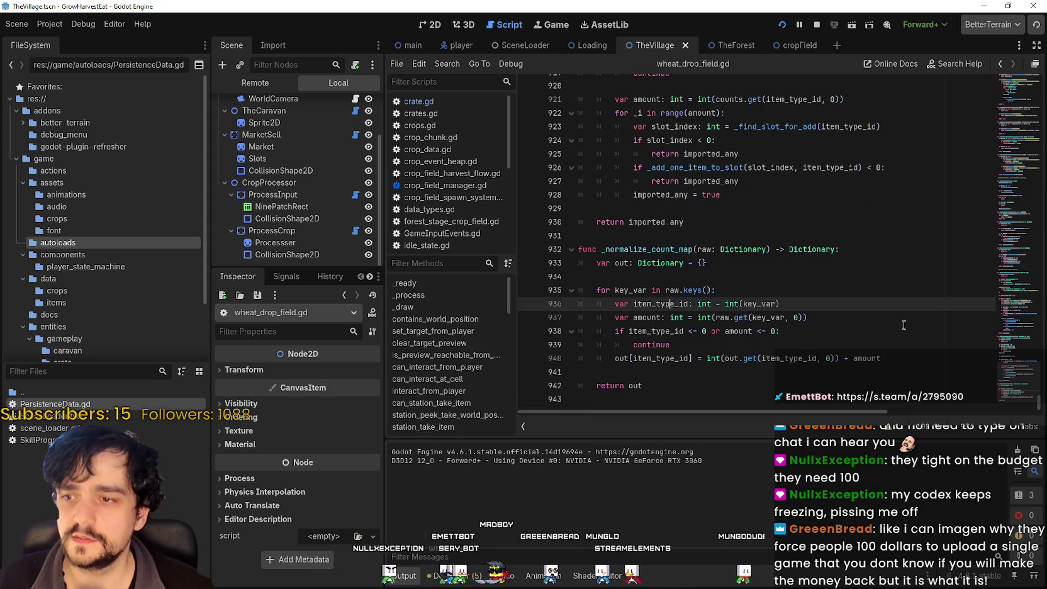
left_click(691, 392)
mouse_move(1009, 385)
left_mouse_down()
mouse_move(1001, 88)
mouse_move(1004, 239)
mouse_move(1029, 442)
left_mouse_up()
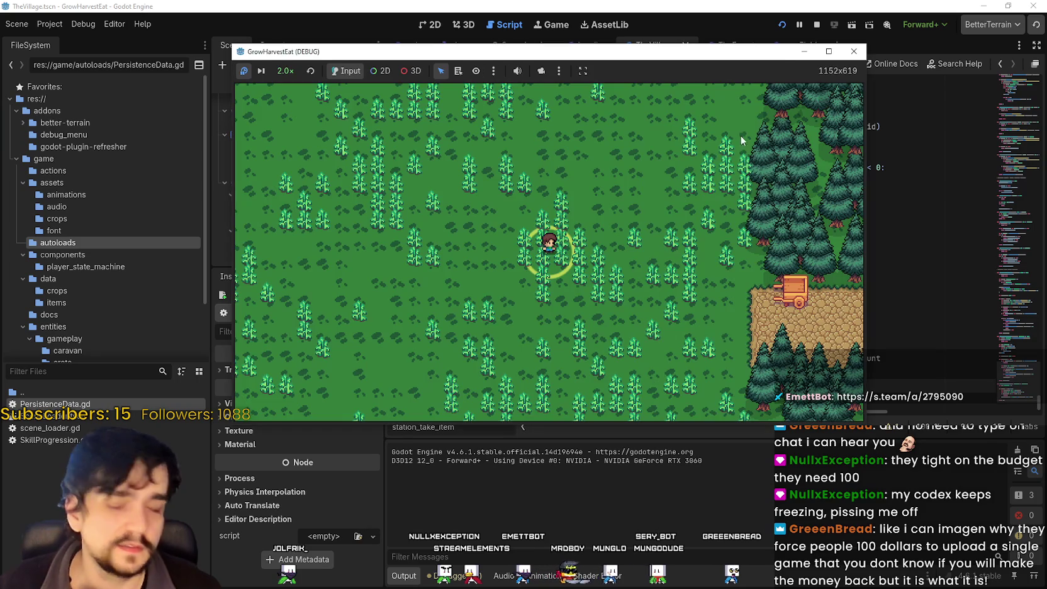
left_click(829, 55)
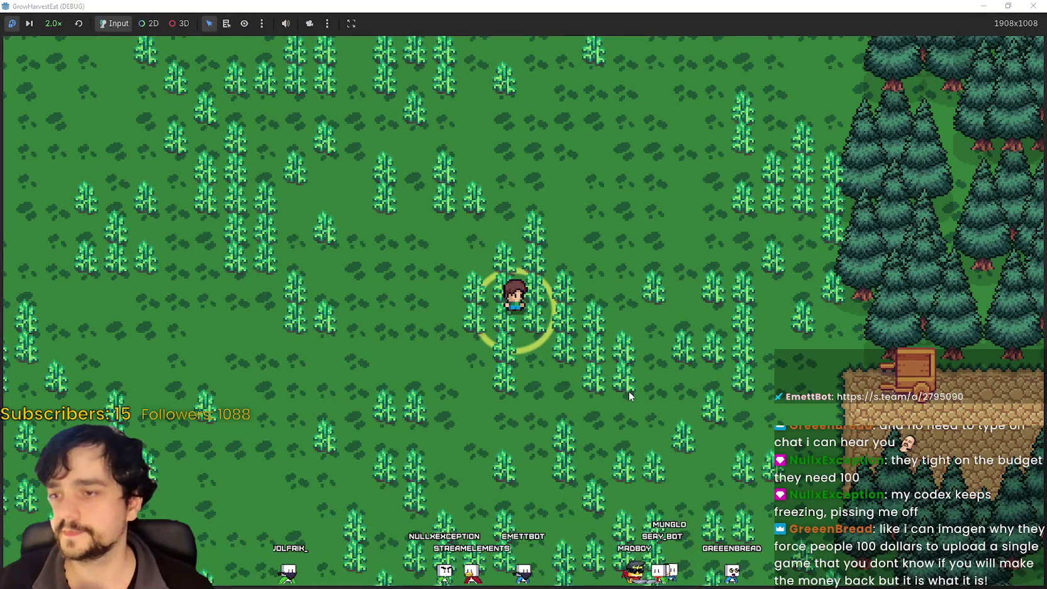
Re-maximize the game window and set the game speed back to 1.0×.
double_click(673, 7)
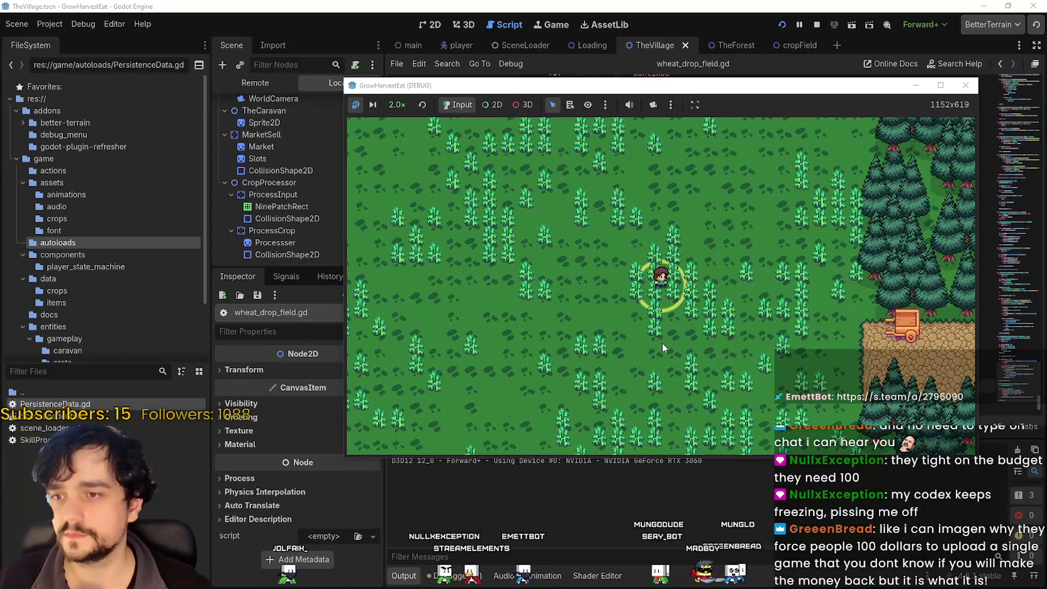
left_click_drag(428, 89, 407, 86)
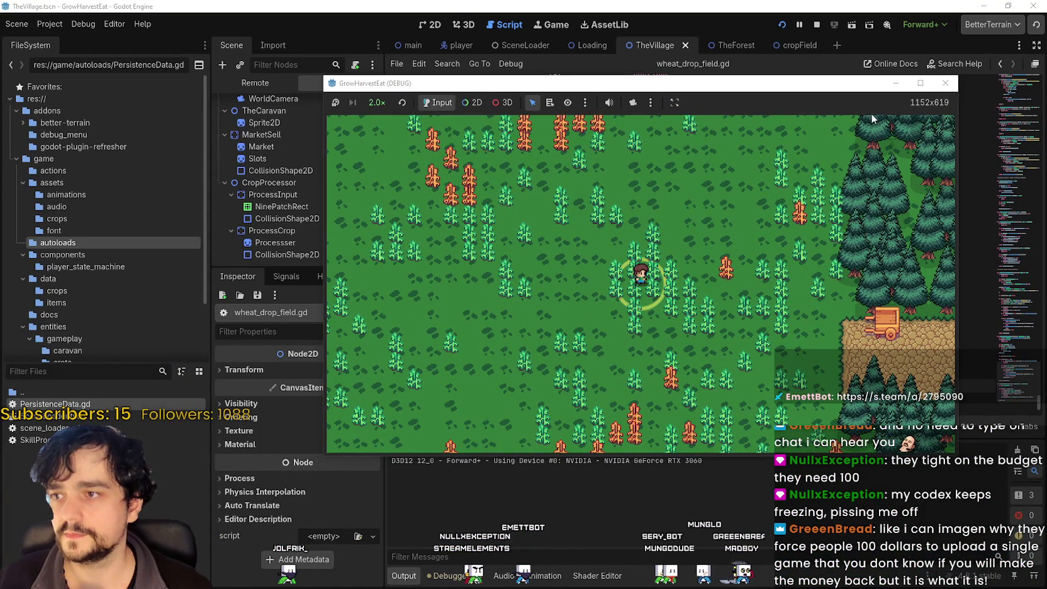
double_click(838, 82)
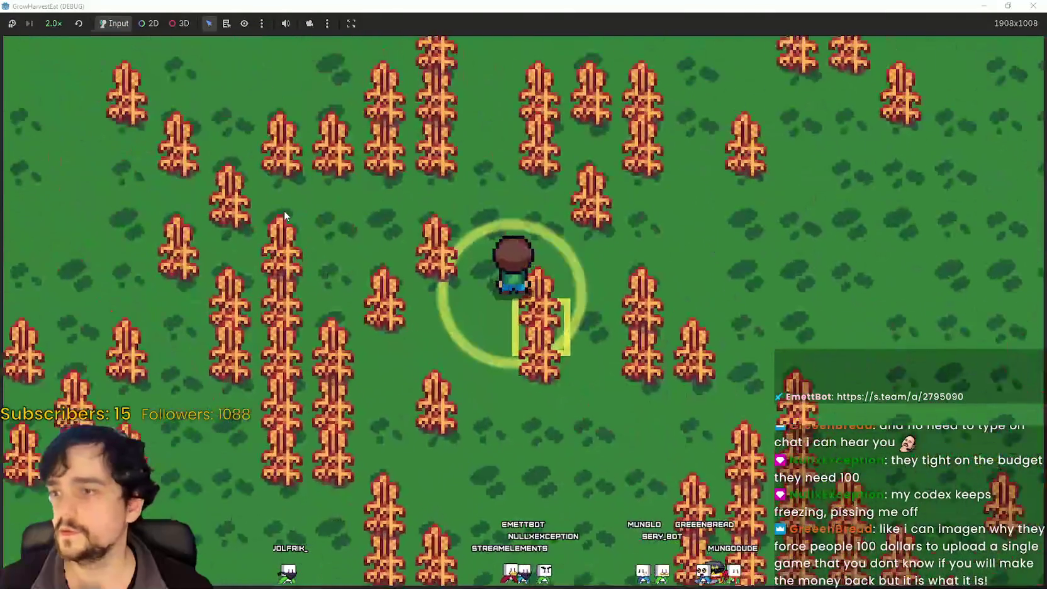
left_click(57, 29)
left_click(68, 132)
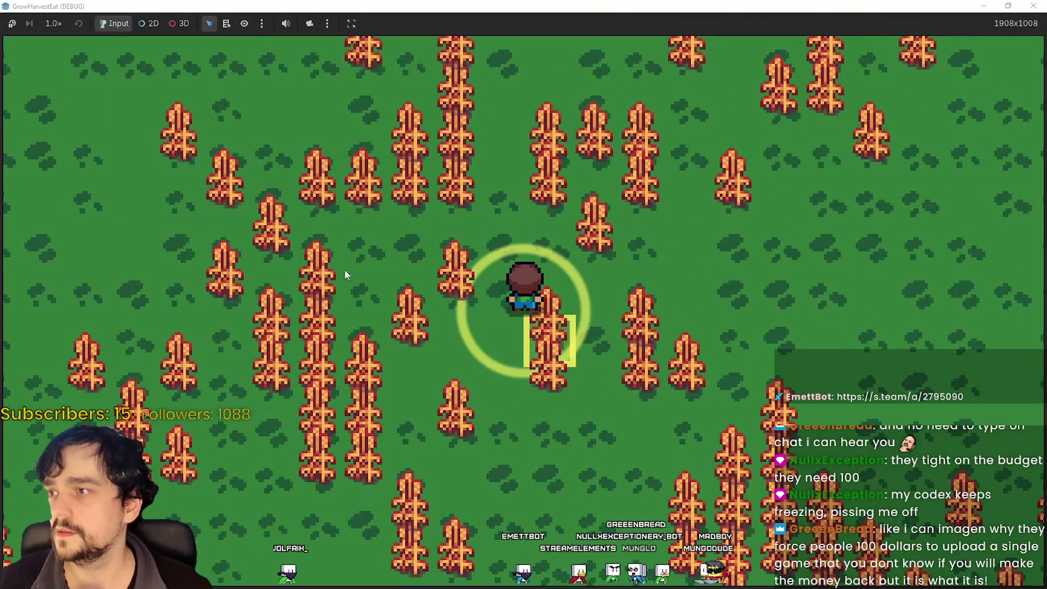
Harvest wheat stalks while walking down-right through the field.
key("e")
key("d")
key("d")
key("e")
key("s")
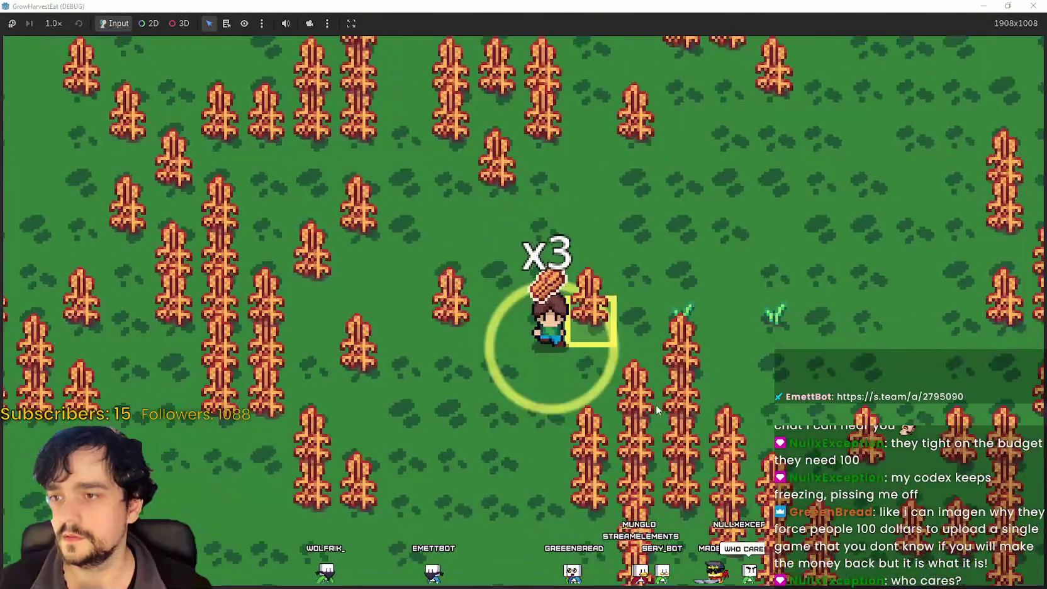
key("s")
key("d")
key("e")
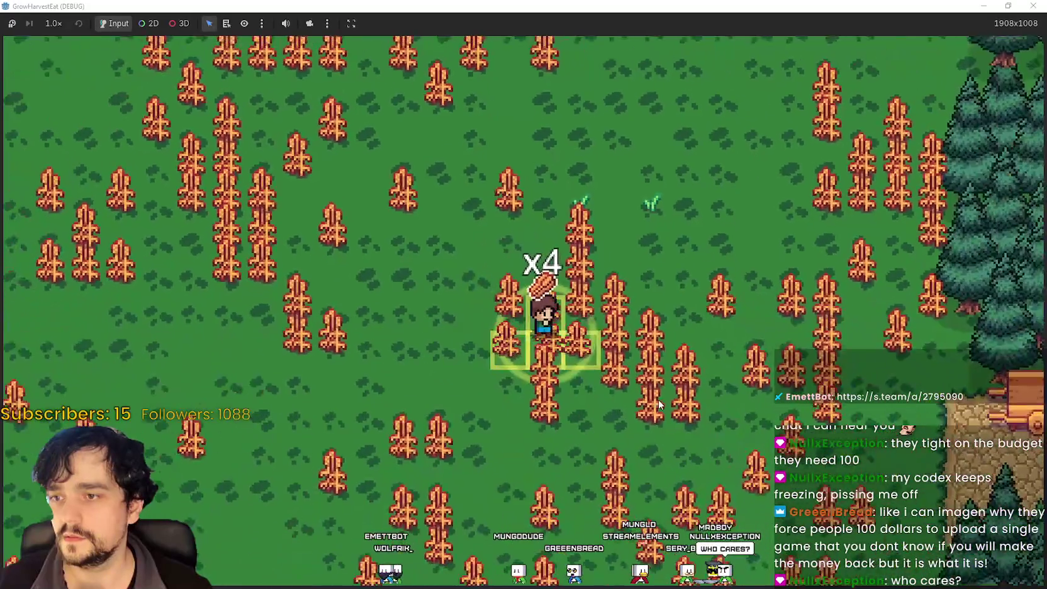
key("s")
key("d")
key("e")
Collect wheat until carrying 5, then walk onto the plot to the village.
key("d")
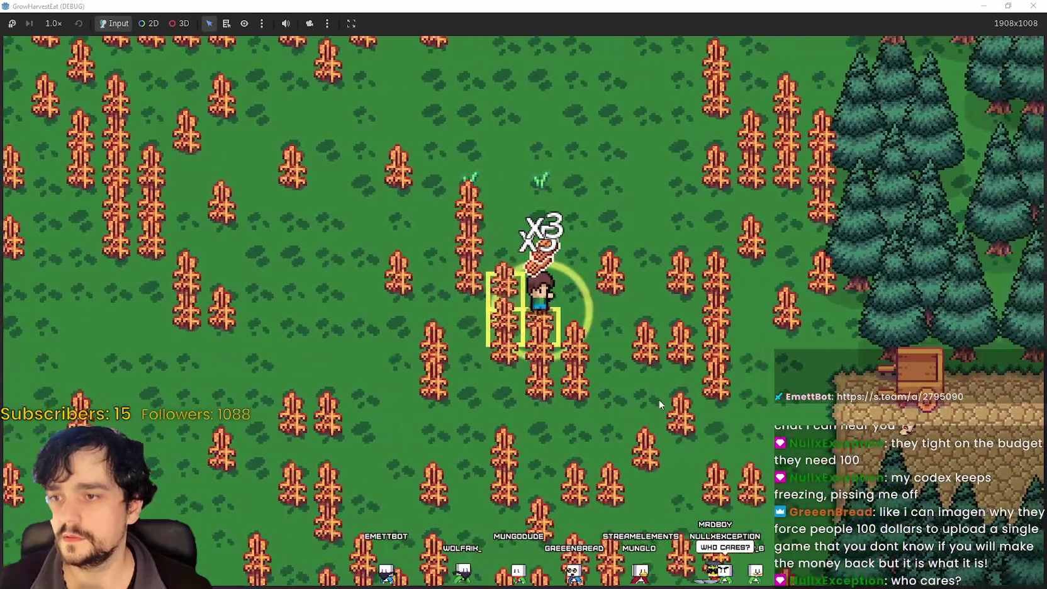
key("s")
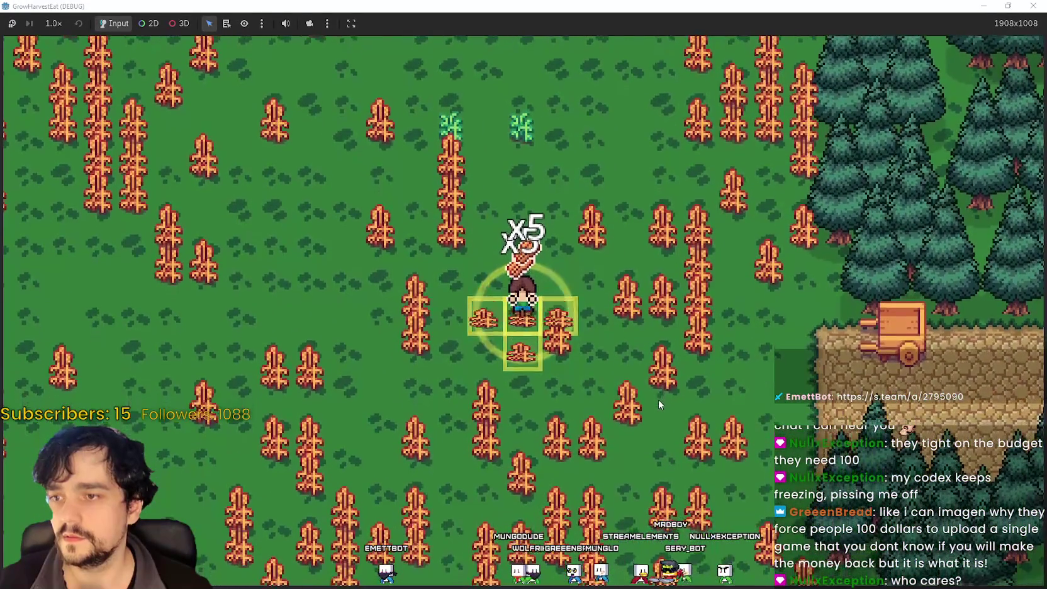
key("s")
key("d")
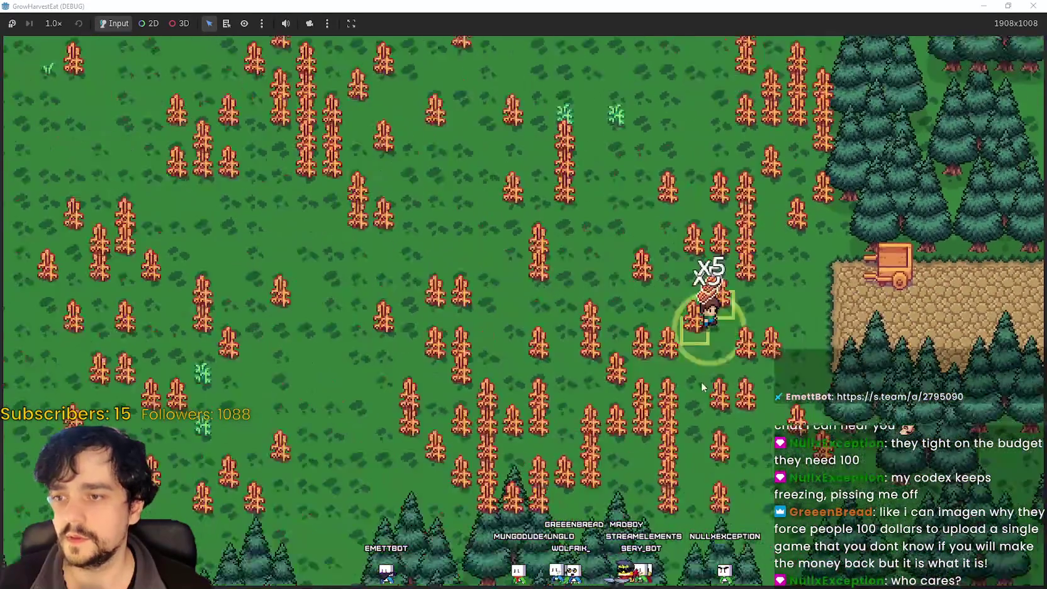
key("d")
key("w")
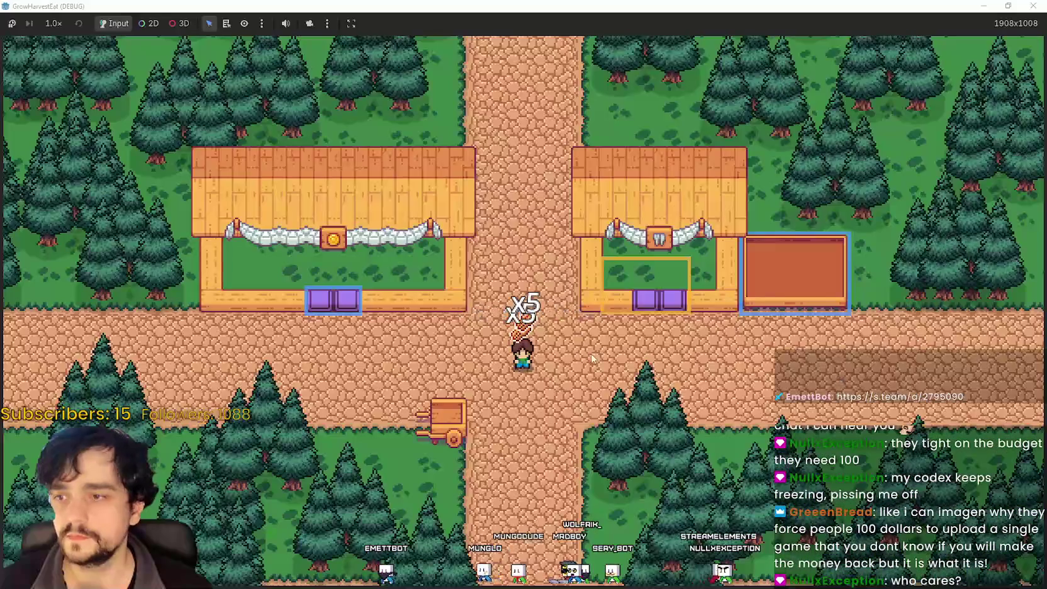
Walk to the orange deposit box and the middle building's purple crates.
key("d")
key("w")
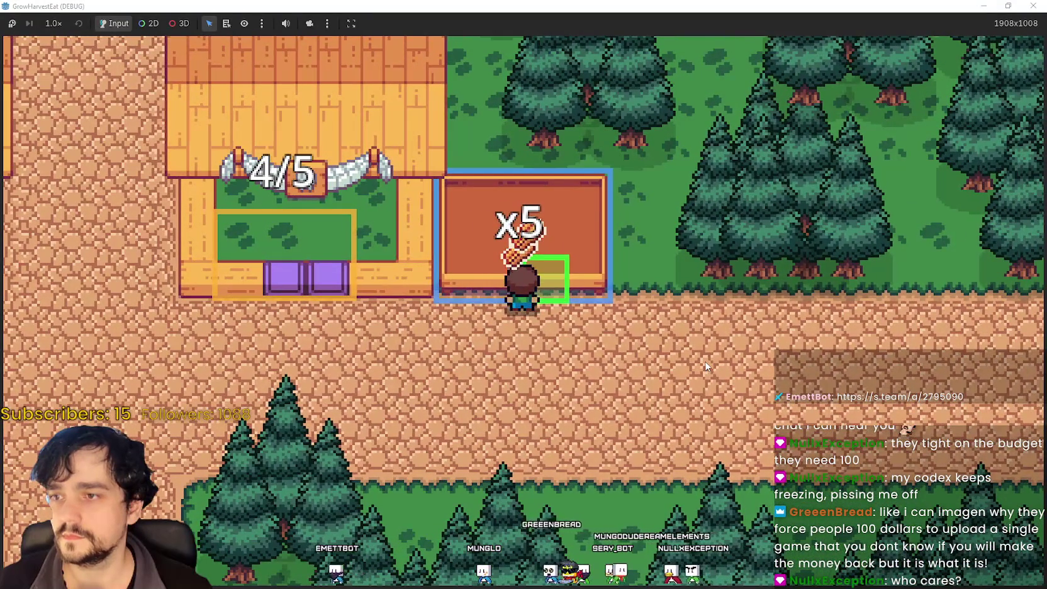
key("a")
key("d")
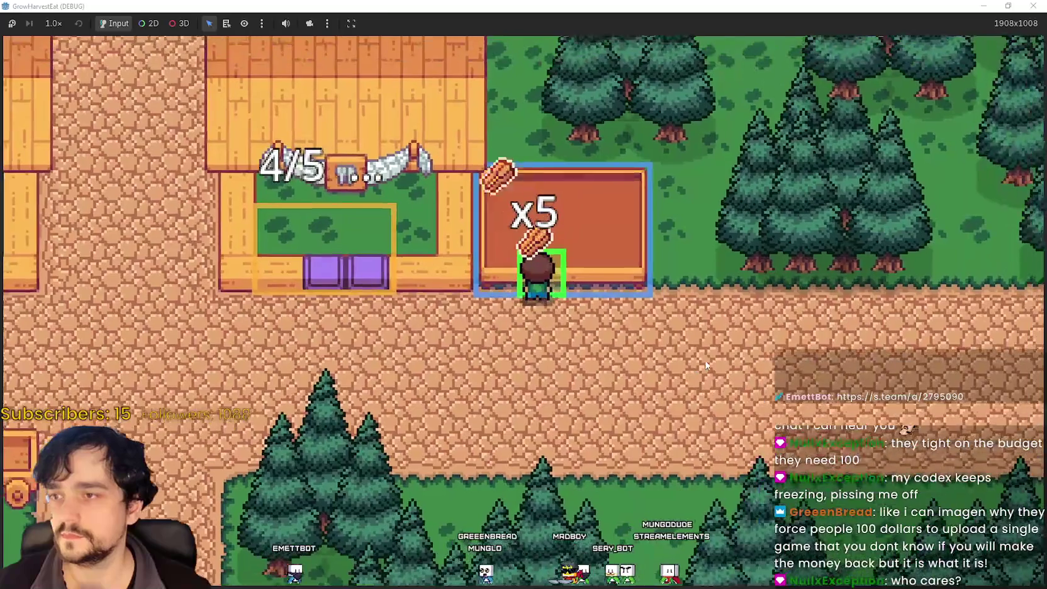
key("s")
key("a")
key("d")
key("w")
Drop the carried wheat into the left building's purple crates.
key("a")
key("w")
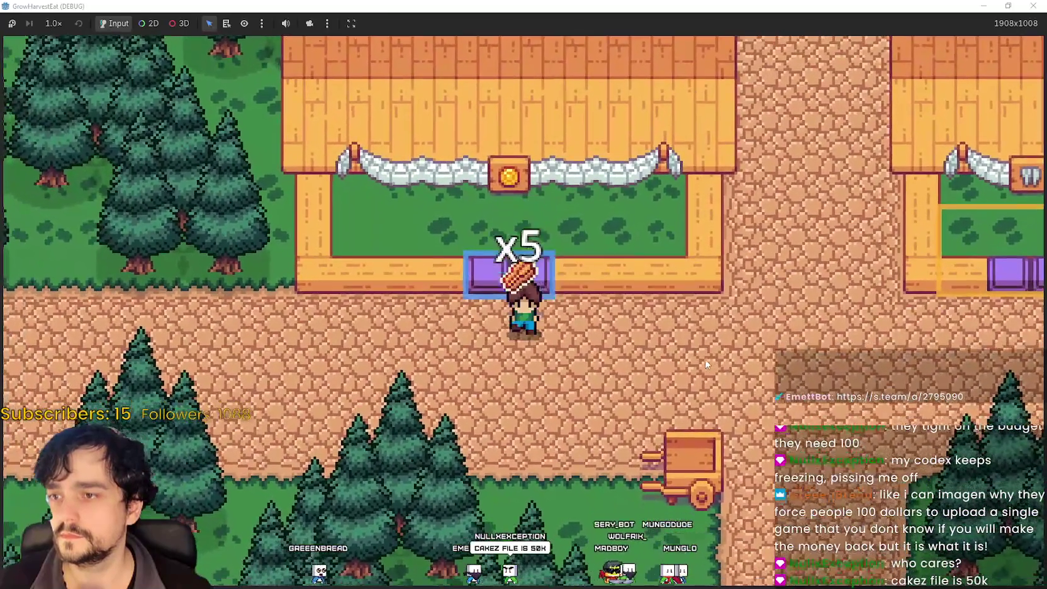
key("d")
key("e")
key("s")
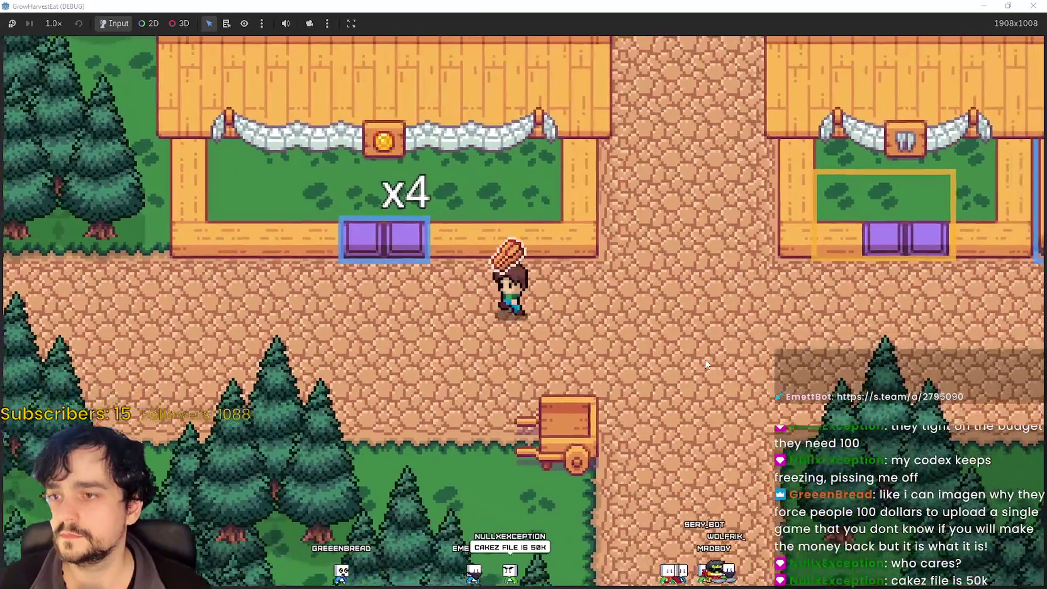
key("w")
key("e")
key("d")
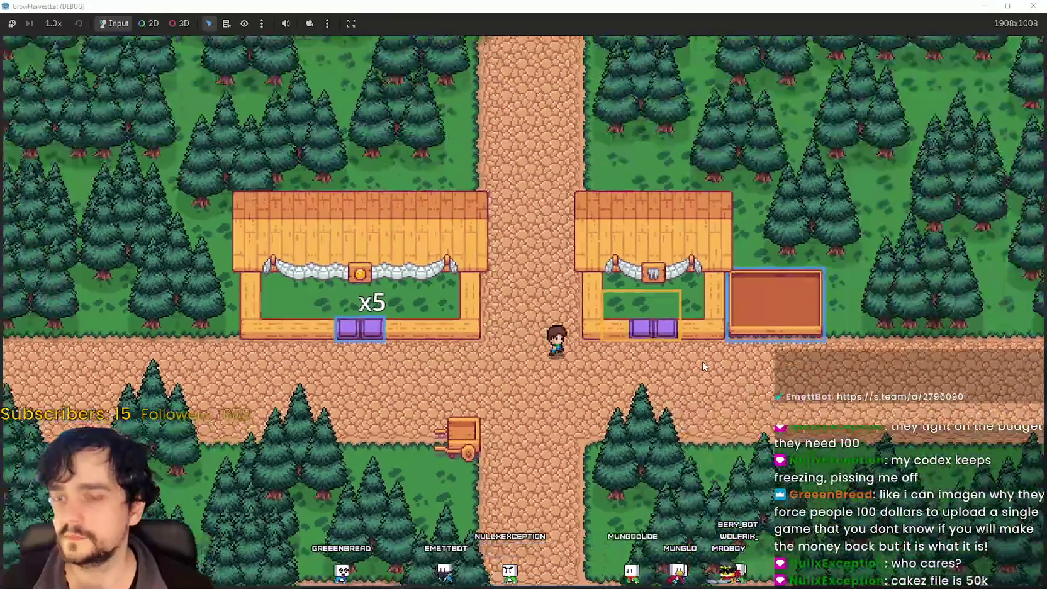
Restore the game window, walk onto the right building's plot, and stop the game.
double_click(623, 8)
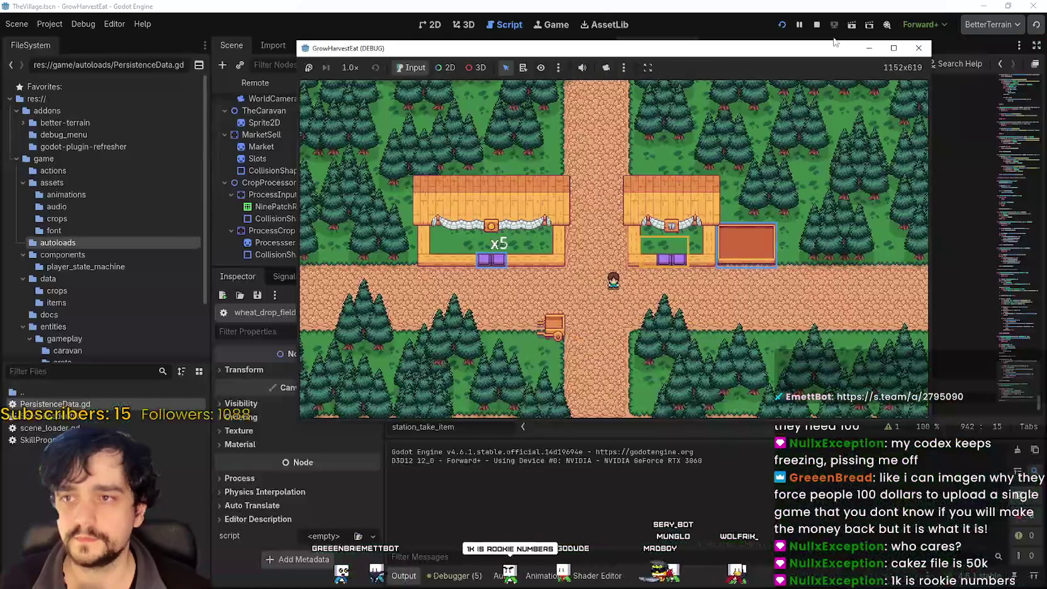
key("d")
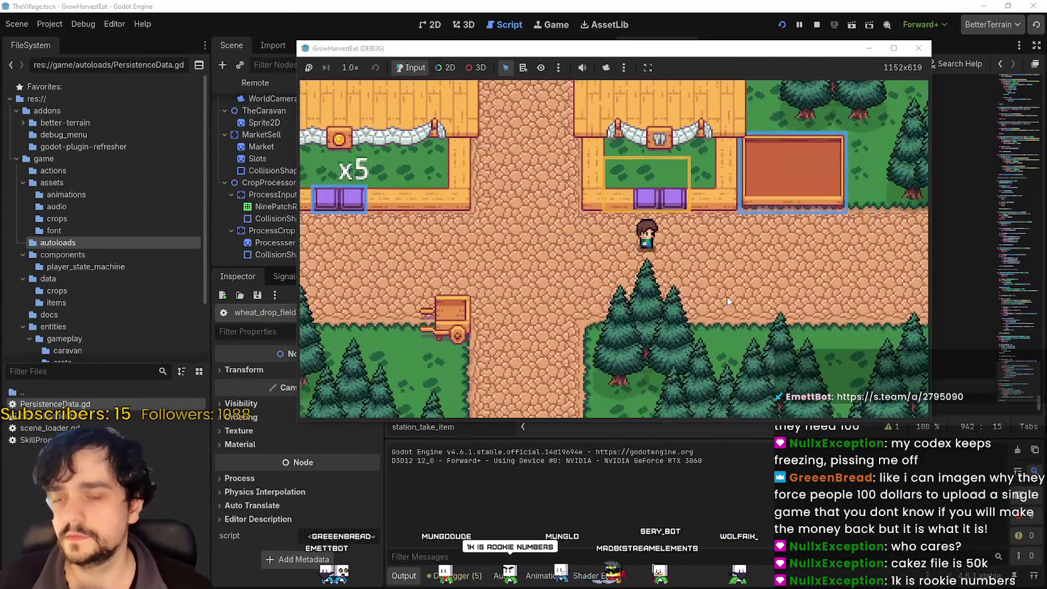
key("d")
key("w")
left_click(817, 26)
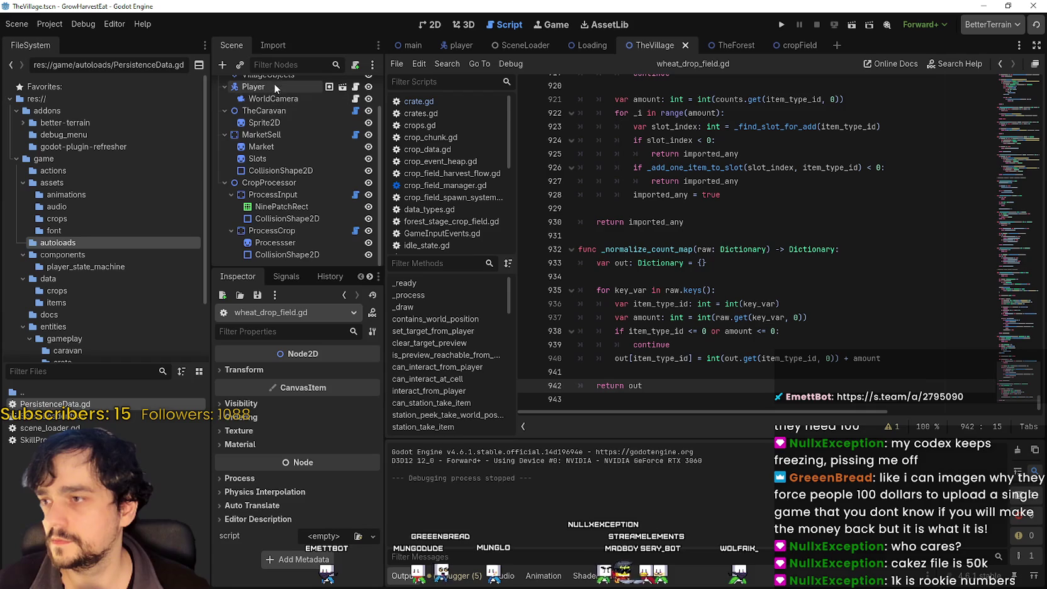
Compare the size-0 item_data_list arrays on ProcessInput's WheatDropField and the Player node.
left_click(272, 197)
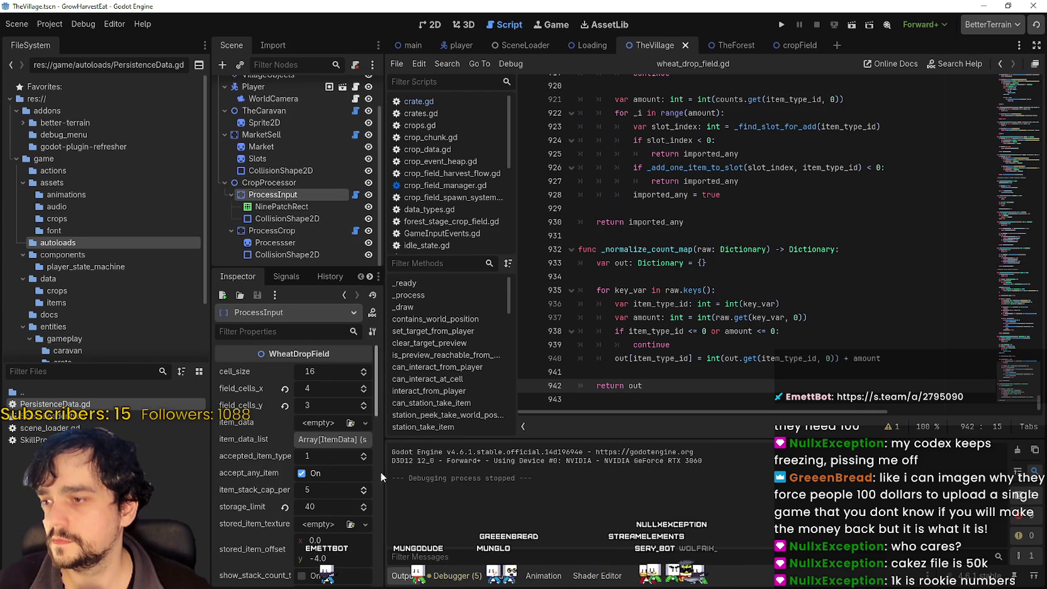
left_click_drag(380, 464, 549, 464)
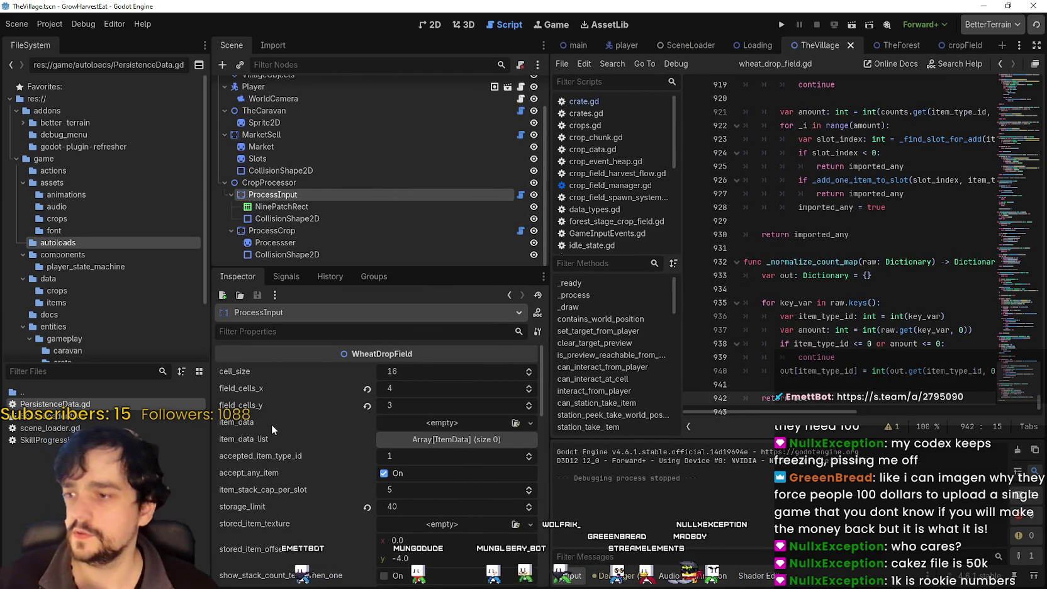
left_click(490, 443)
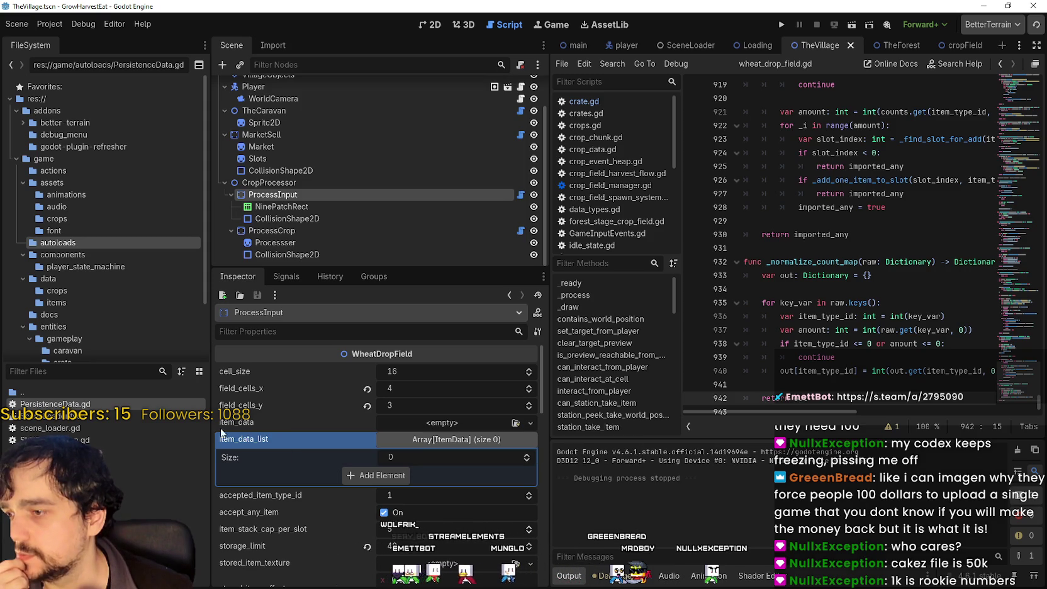
scroll(322, 491, "down", 3)
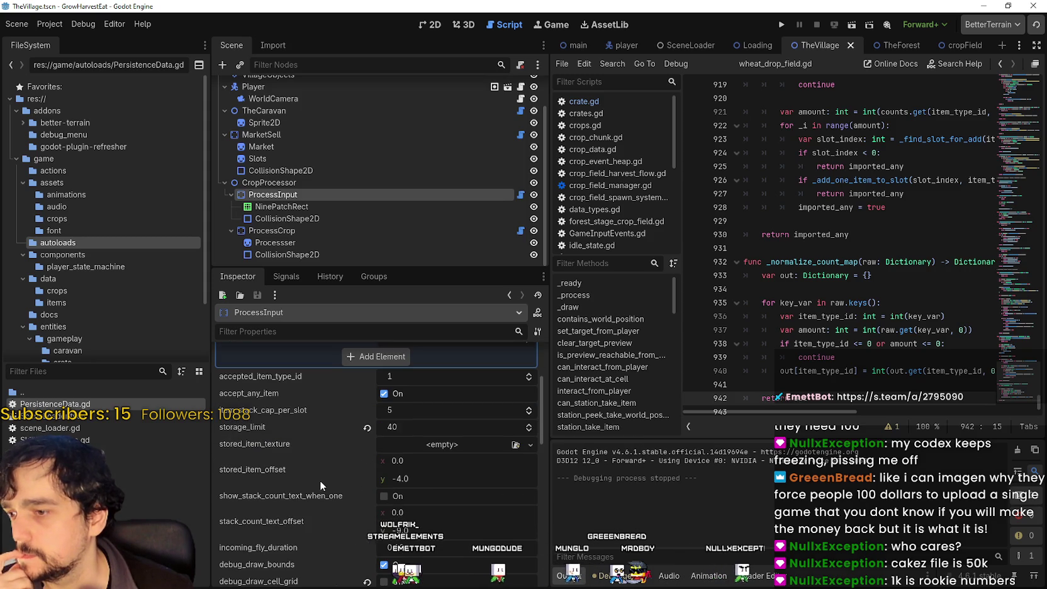
scroll(320, 481, "down", 2)
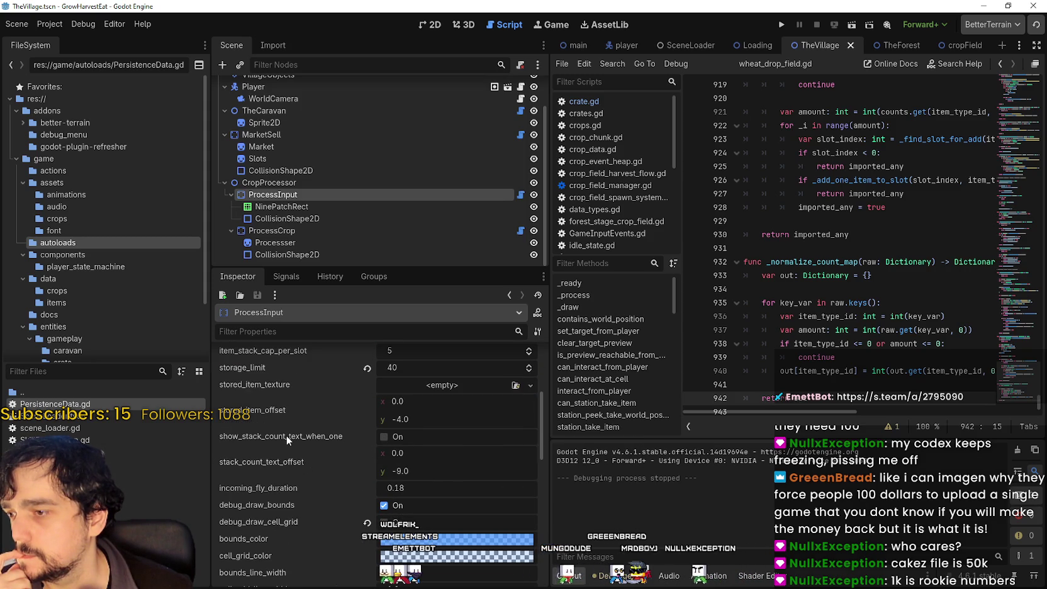
left_click_drag(542, 427, 540, 483)
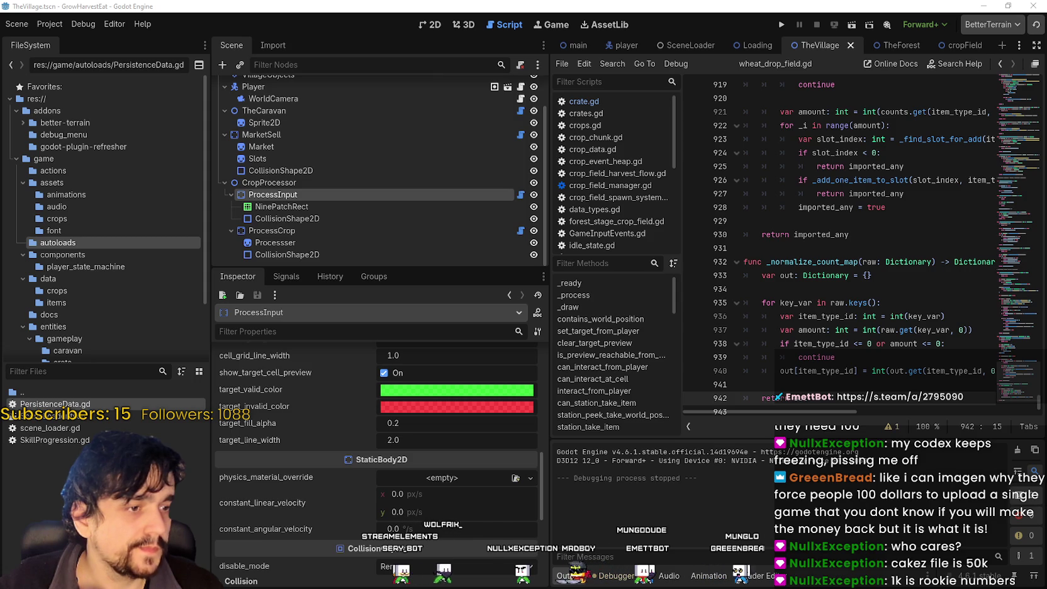
scroll(276, 516, "up", 5)
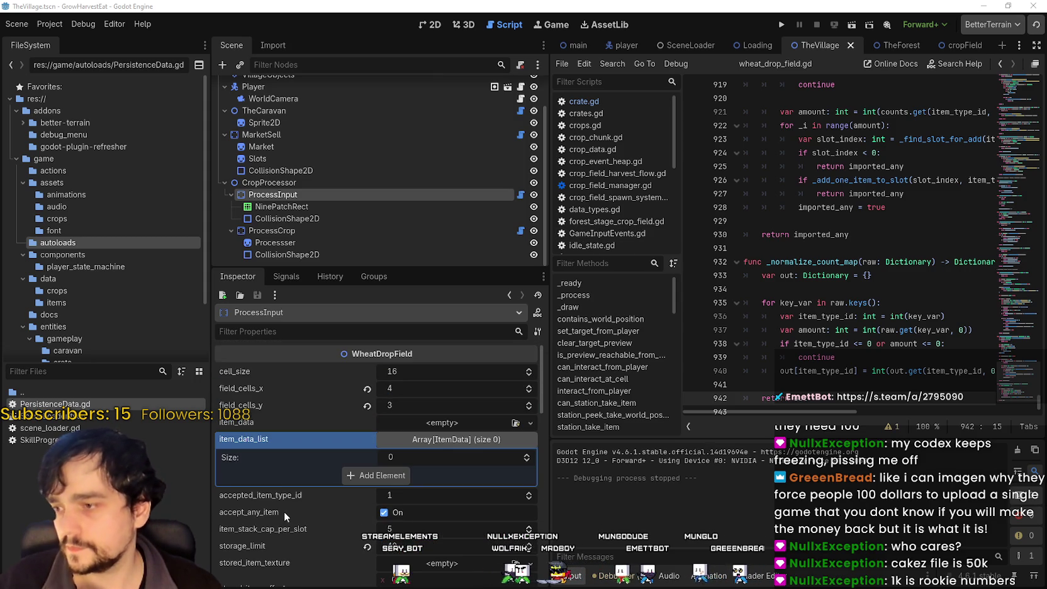
left_click(409, 439)
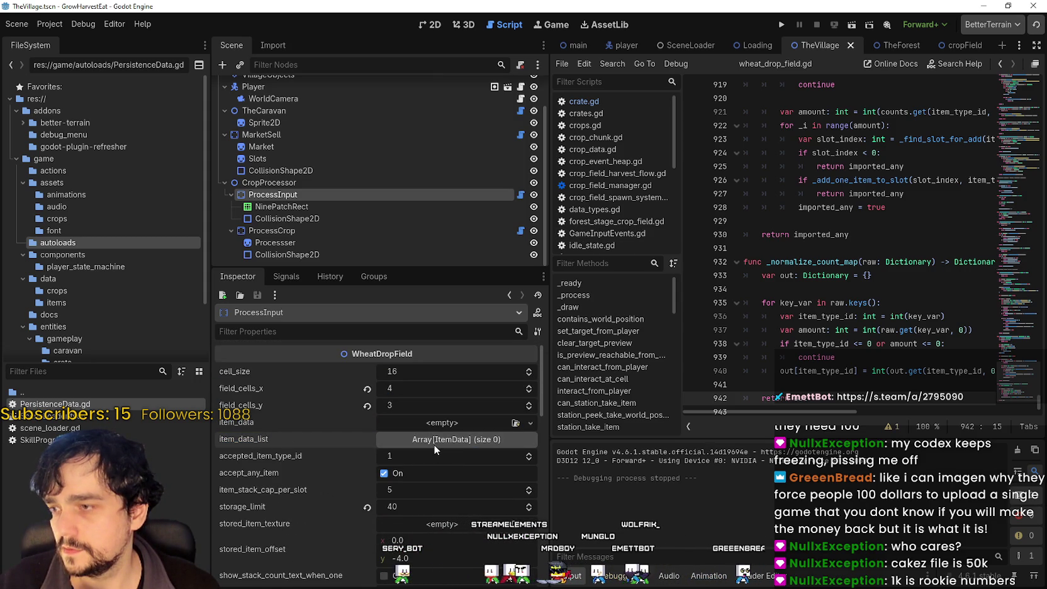
mouse_move(293, 445)
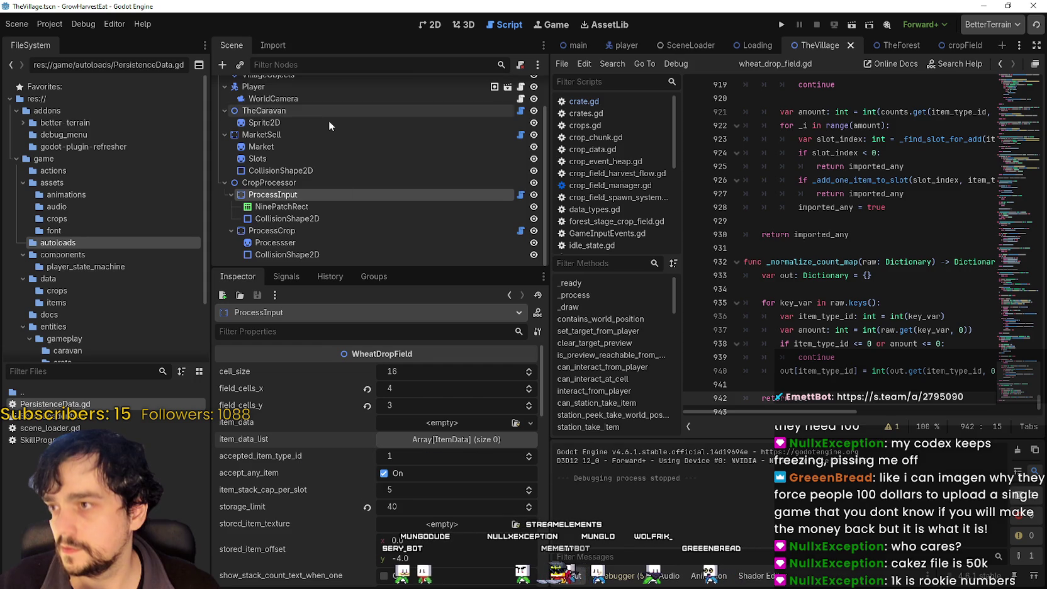
left_click(322, 88)
scroll(302, 428, "down", 3)
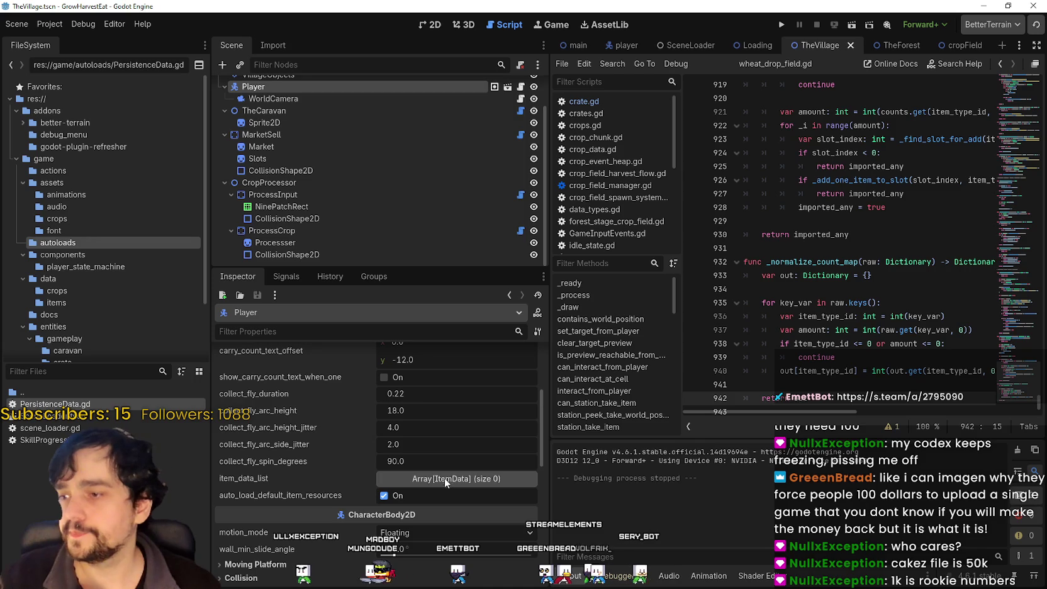
Open player.gd at its item declarations near the top and widen the script editor.
left_click(521, 87)
left_click(1009, 353)
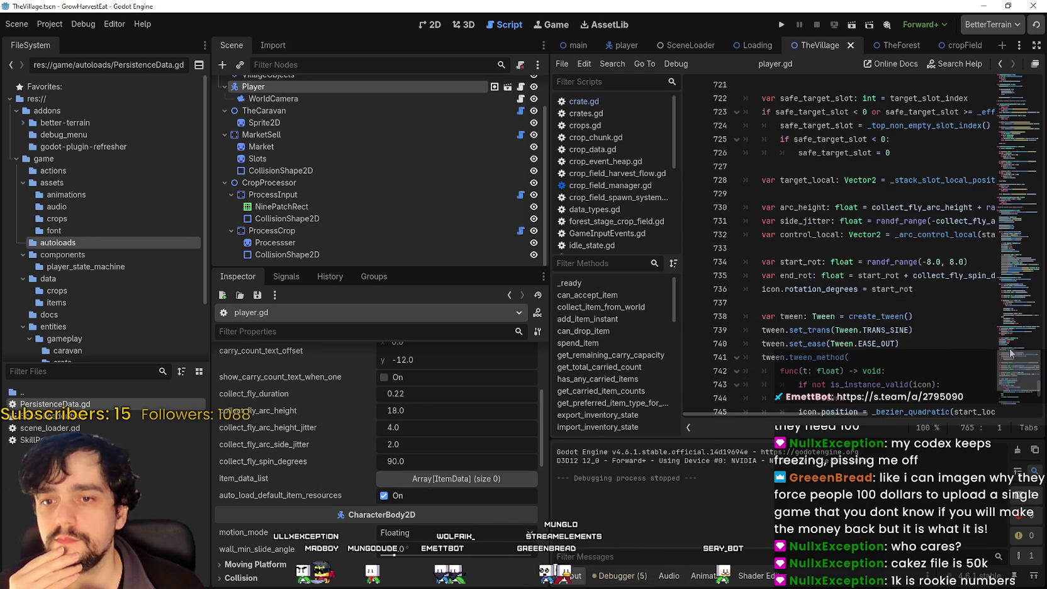
left_click_drag(1023, 272, 1020, 94)
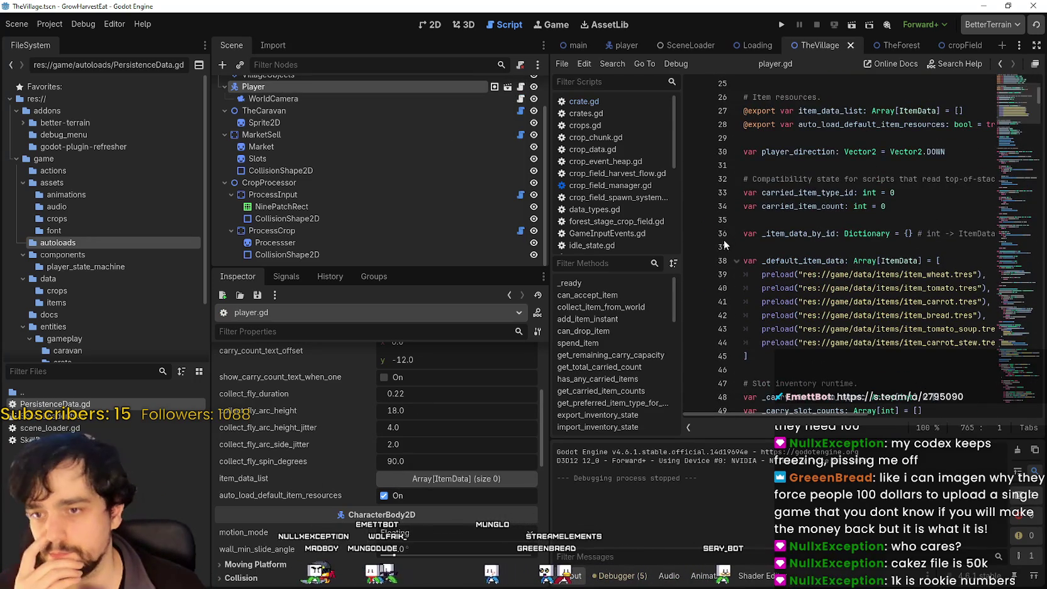
mouse_move(546, 229)
left_mouse_down()
mouse_move(333, 231)
mouse_move(405, 230)
left_mouse_up()
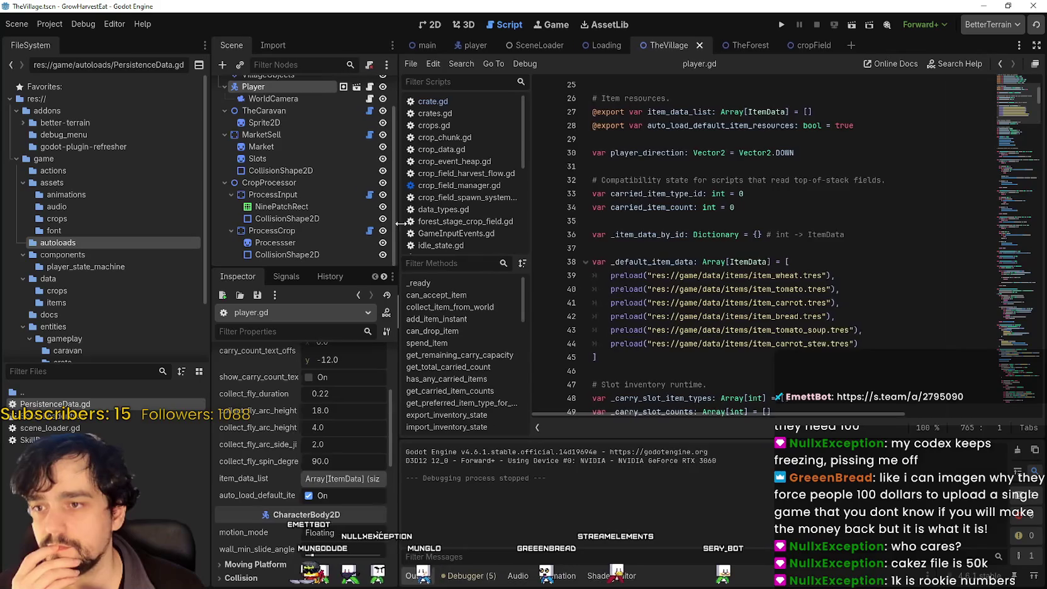
scroll(717, 292, "down", 3)
Select the item_data_list declaration on line 27, then widen the scene and inspector panels.
left_click(763, 234)
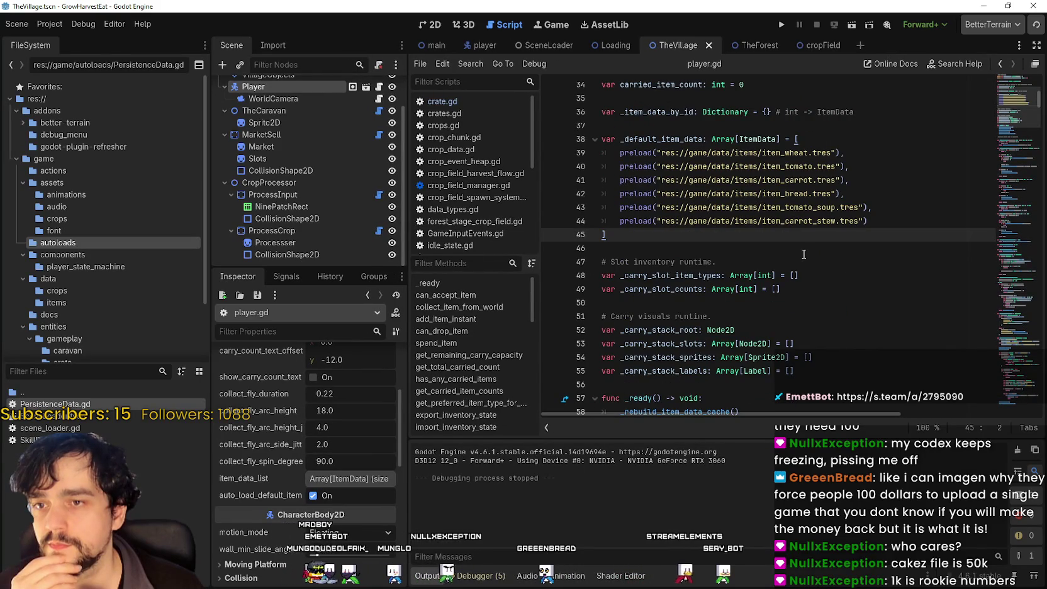
scroll(722, 327, "down", 2)
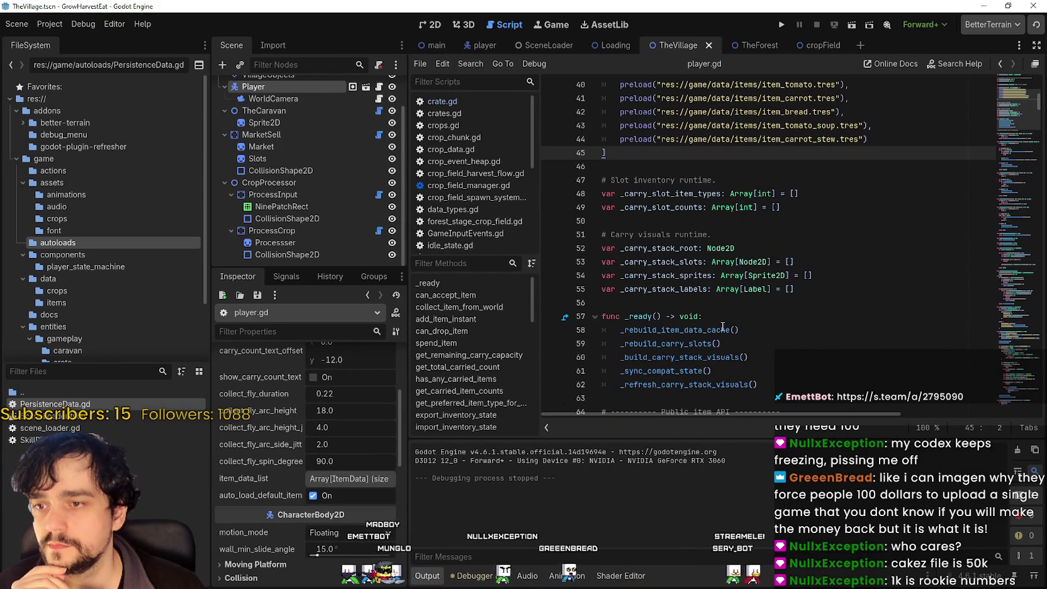
scroll(725, 313, "down", 4)
scroll(777, 272, "up", 9)
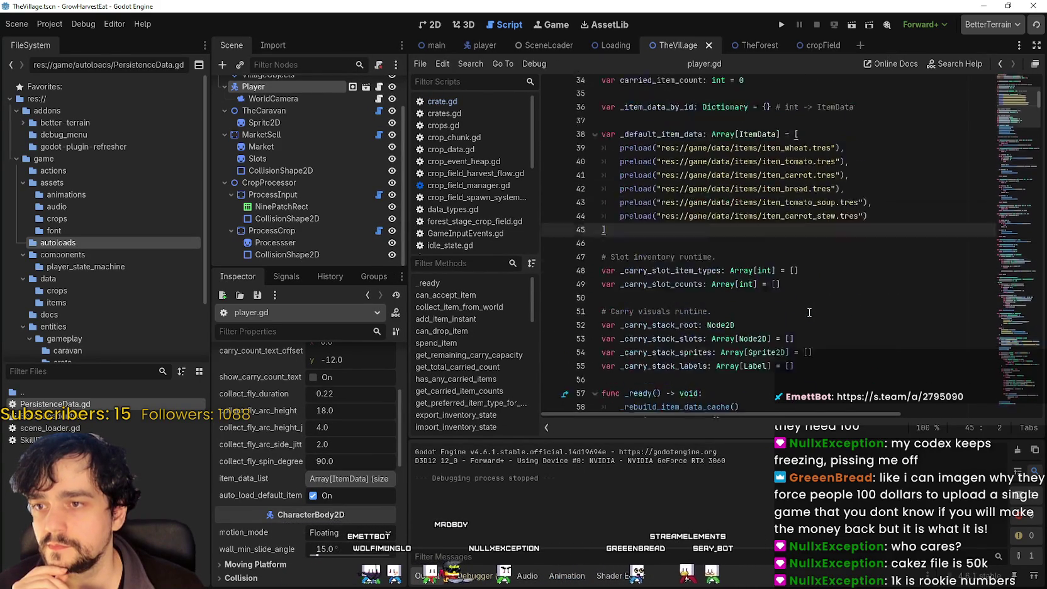
left_click(724, 153)
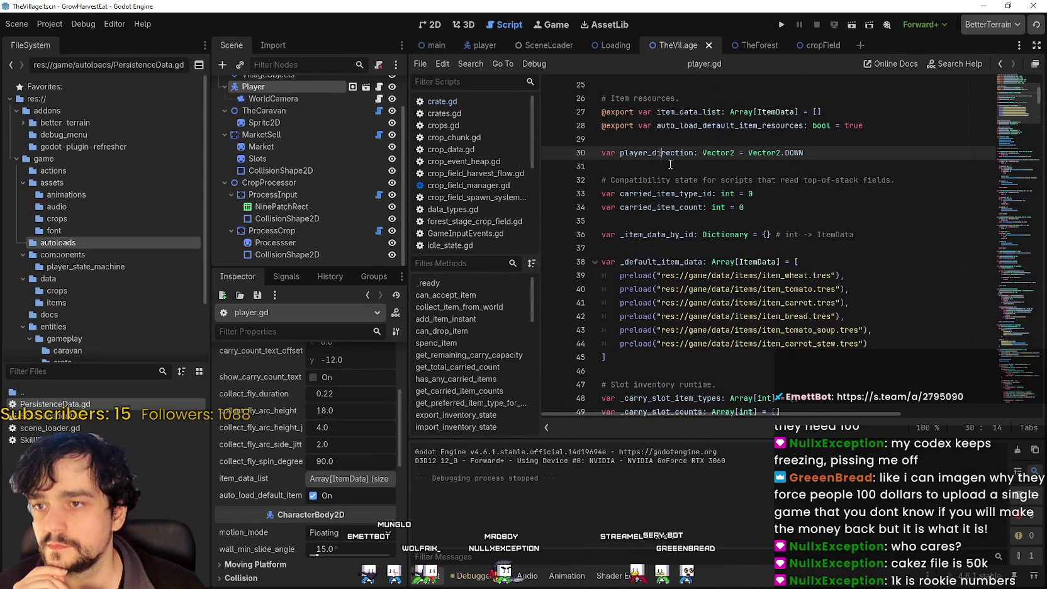
double_click(706, 111)
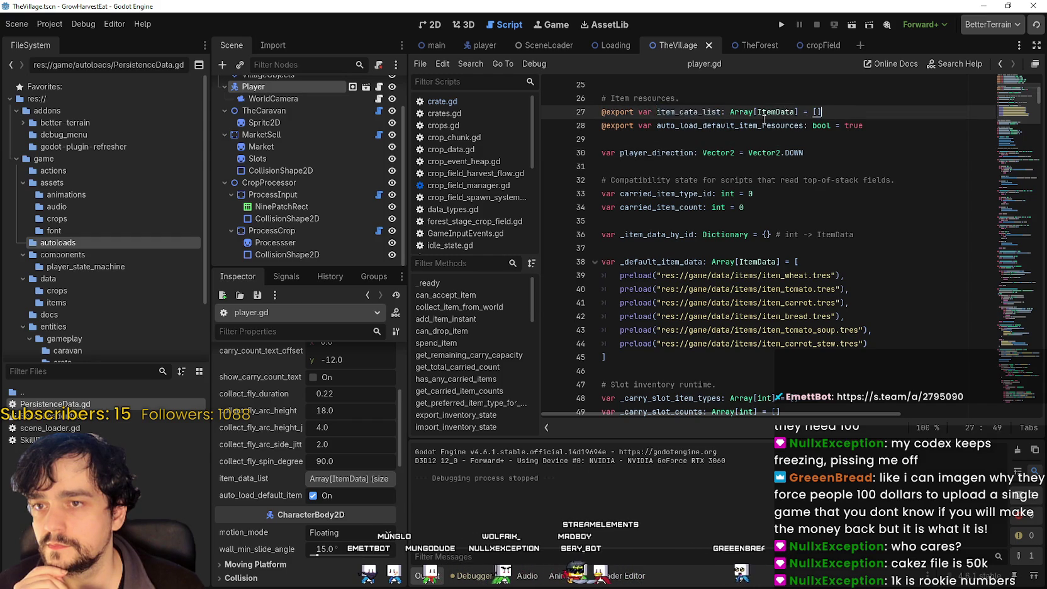
left_click_drag(820, 113, 615, 112)
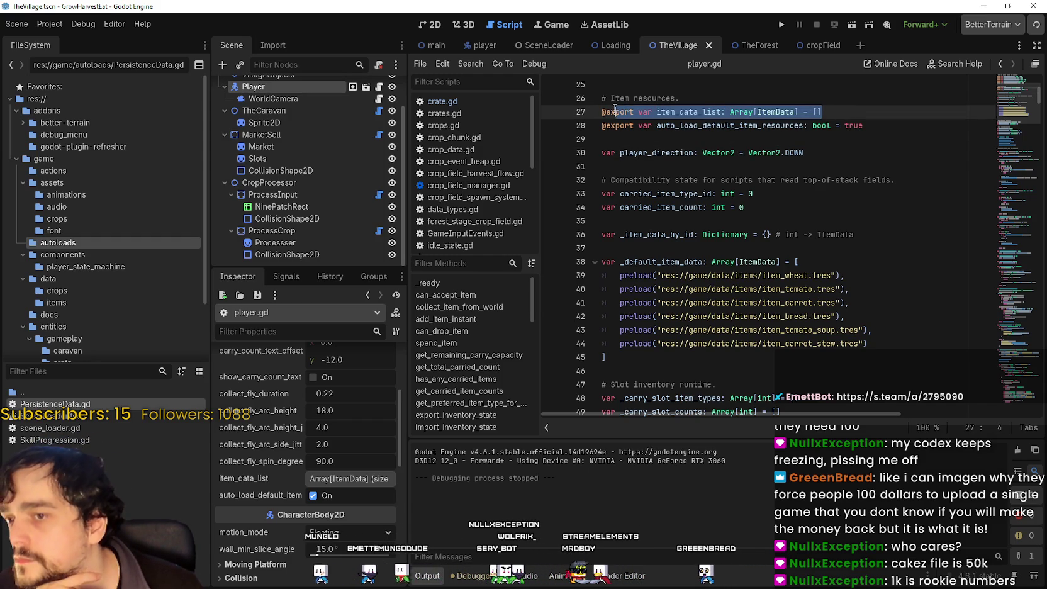
left_click_drag(604, 111, 585, 111)
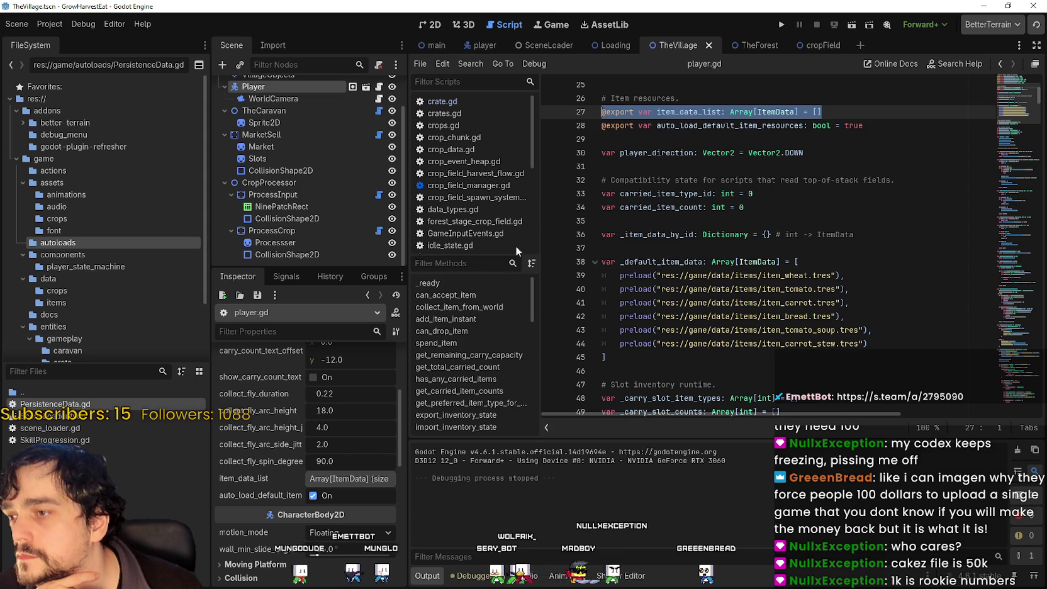
left_click_drag(409, 253, 445, 254)
Review player.gd's item_data_list line and the default item list below it.
left_click(784, 111)
scroll(713, 246, "up", 2)
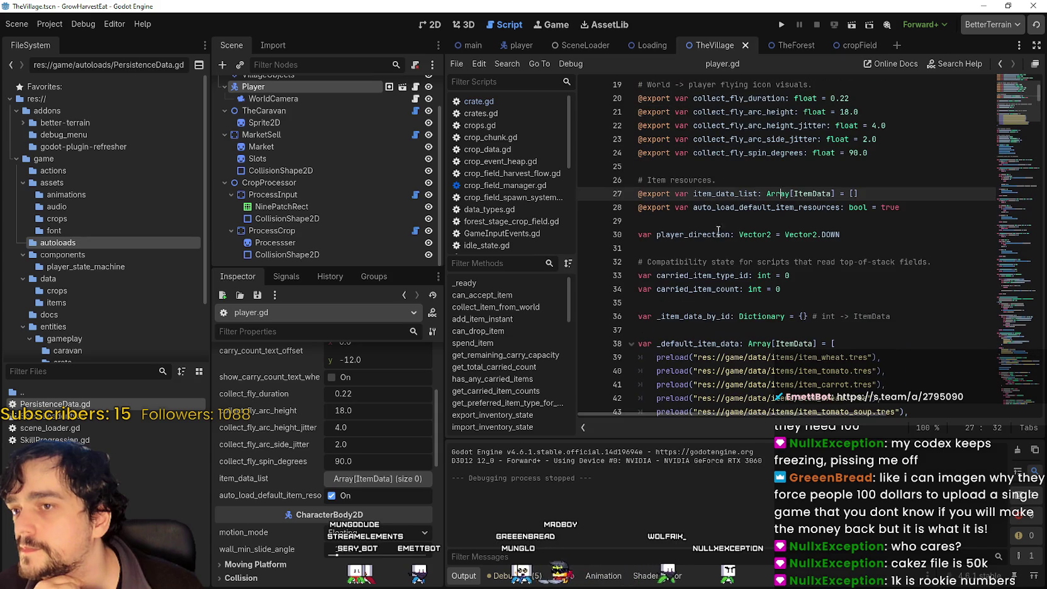
triple_click(644, 192)
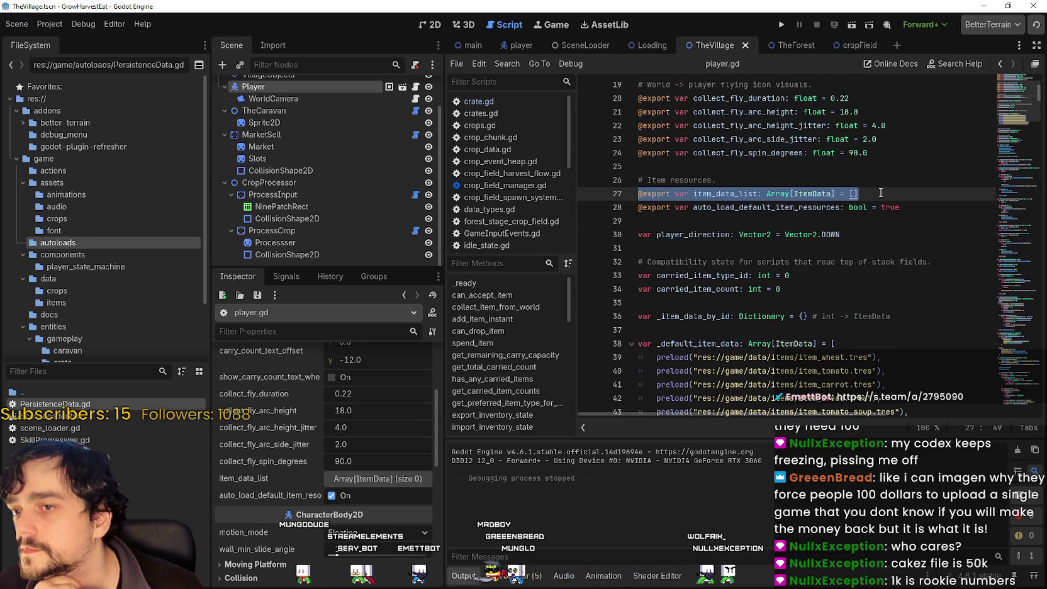
left_click(855, 224)
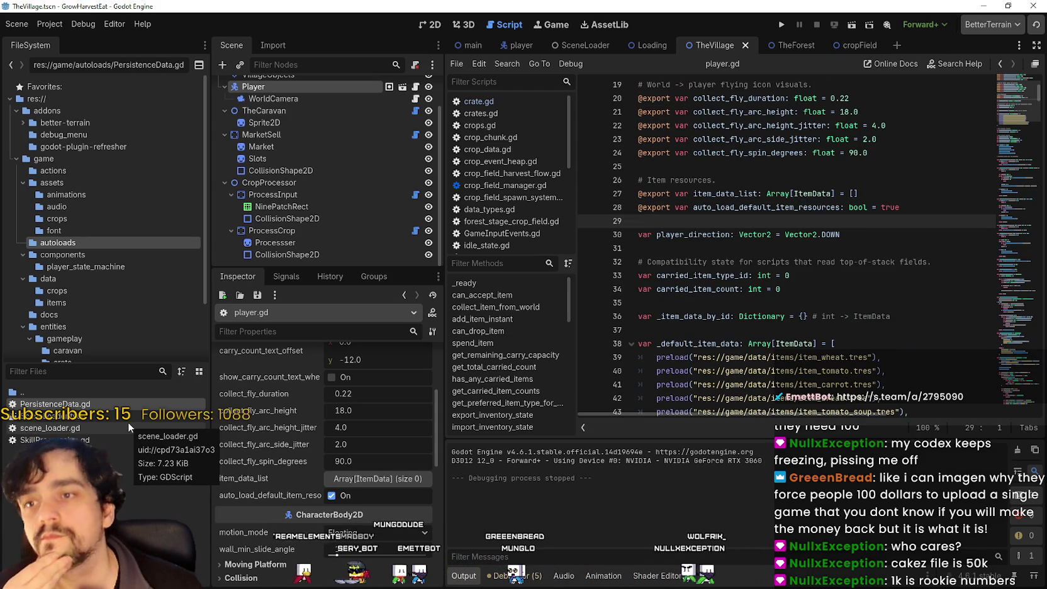
scroll(756, 252, "down", 2)
left_click(760, 344)
left_click(760, 371)
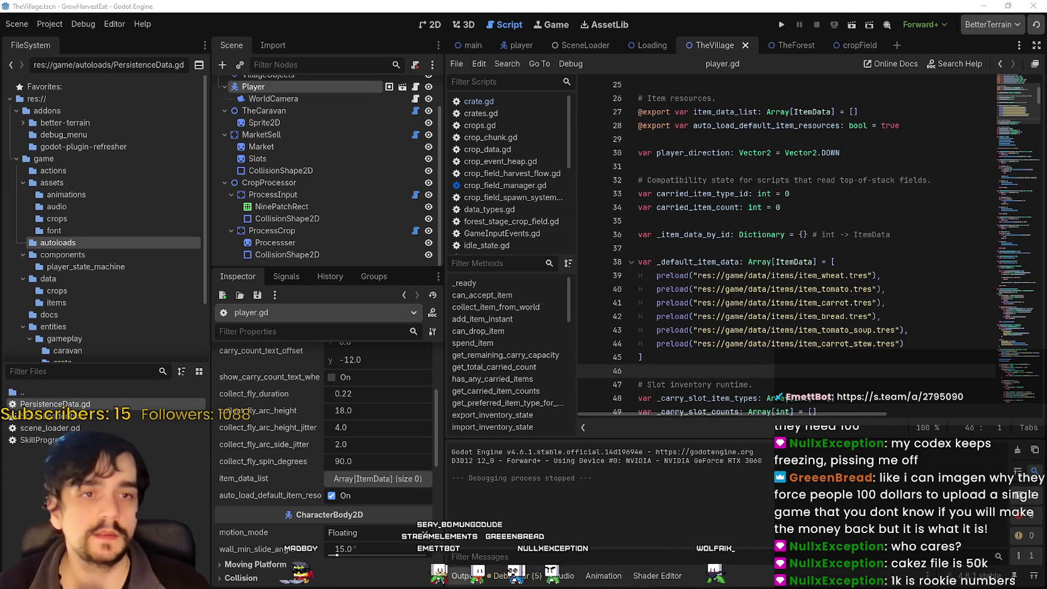
scroll(107, 315, "down", 1)
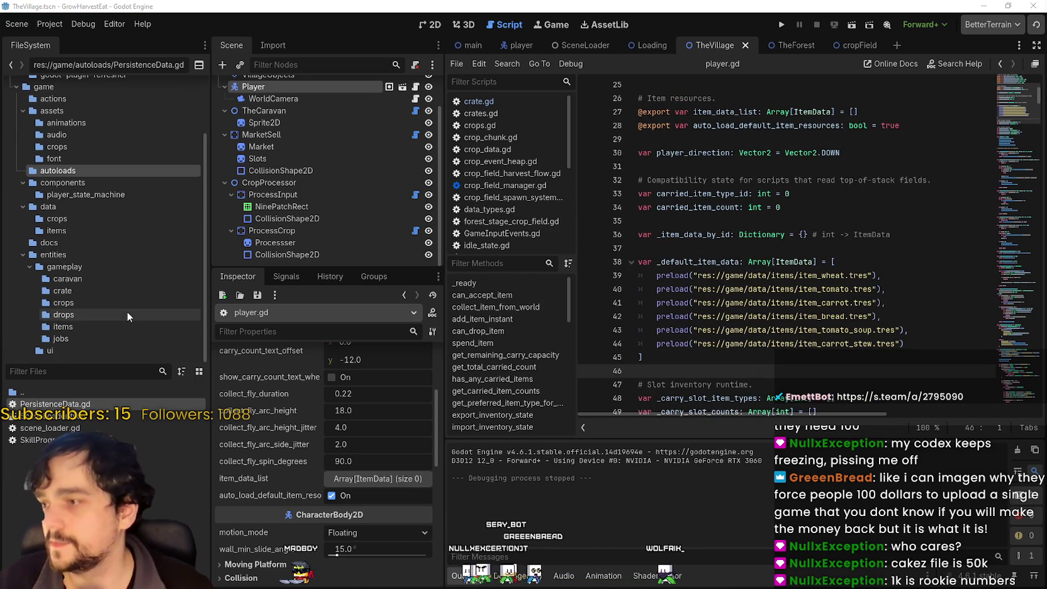
scroll(73, 177, "down", 1)
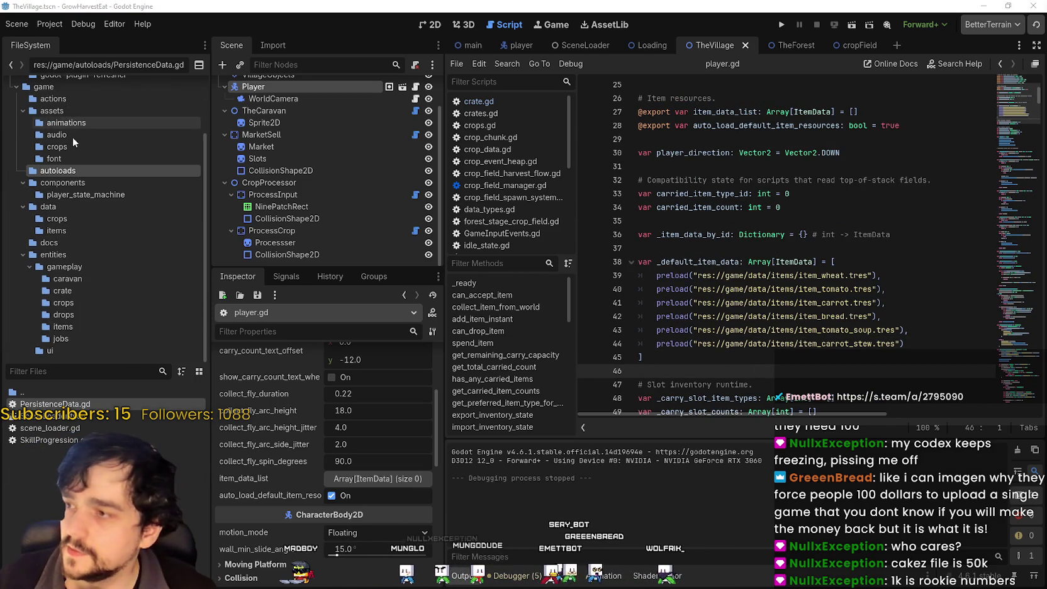
Check SkillProgression.gd's file actions, then return to player.gd's inventory settings.
right_click(55, 450)
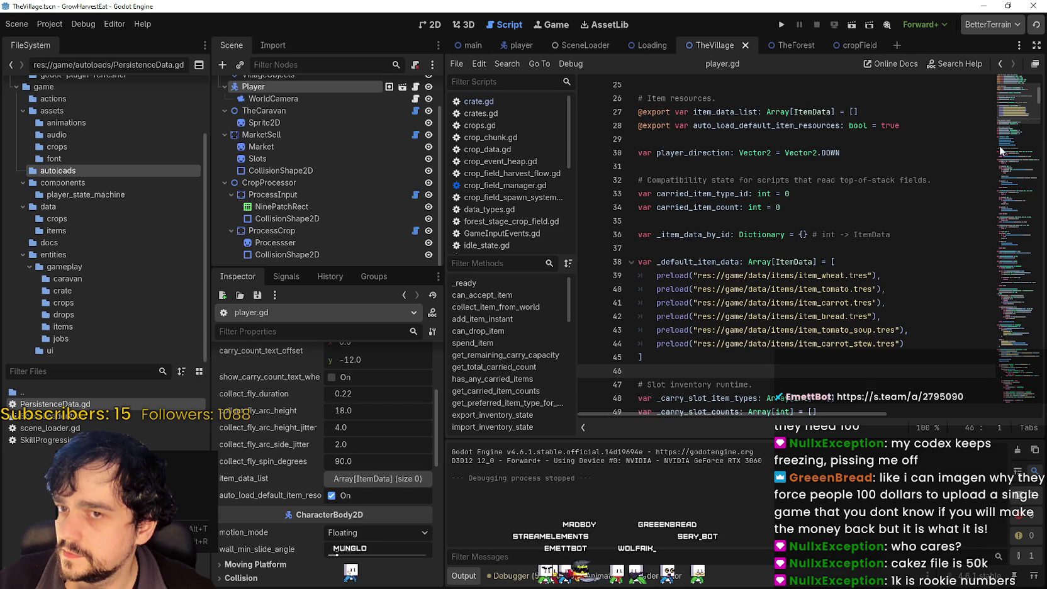
left_click(1020, 84)
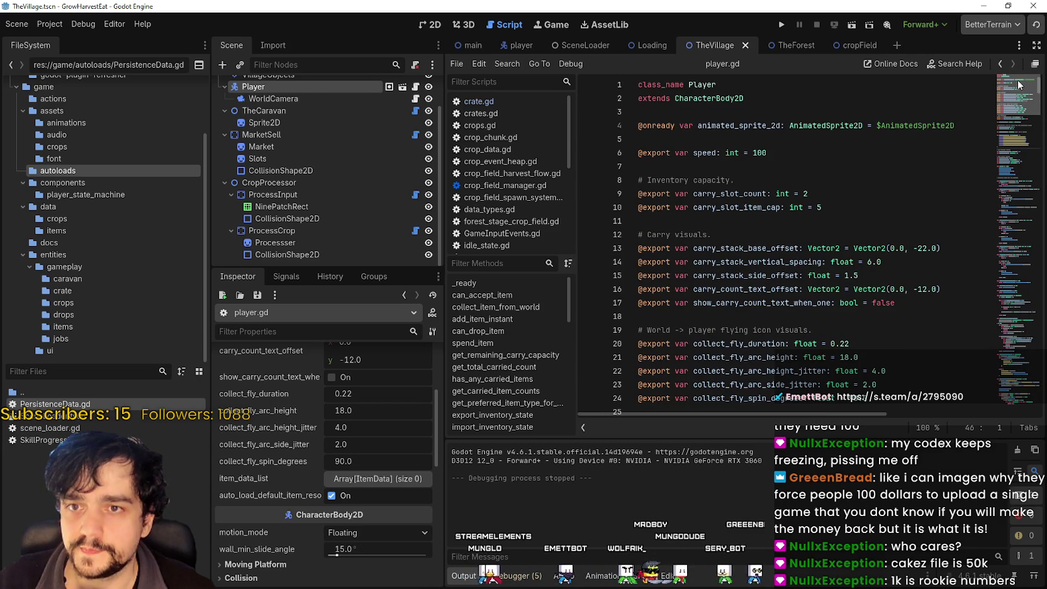
left_click(714, 208)
key("Down")
scroll(713, 234, "down", 2)
scroll(714, 226, "up", 2)
scroll(716, 221, "down", 2)
scroll(716, 221, "down", 6)
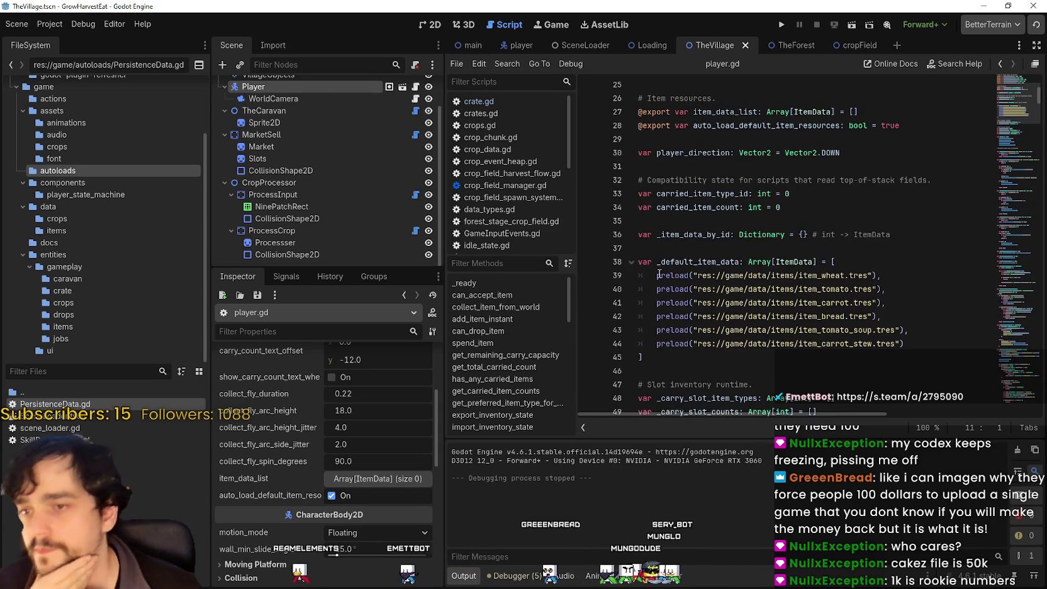
Highlight the preload calls and item_tomato_soup, then select the CropProcessor node.
double_click(659, 273)
scroll(797, 302, "down", 2)
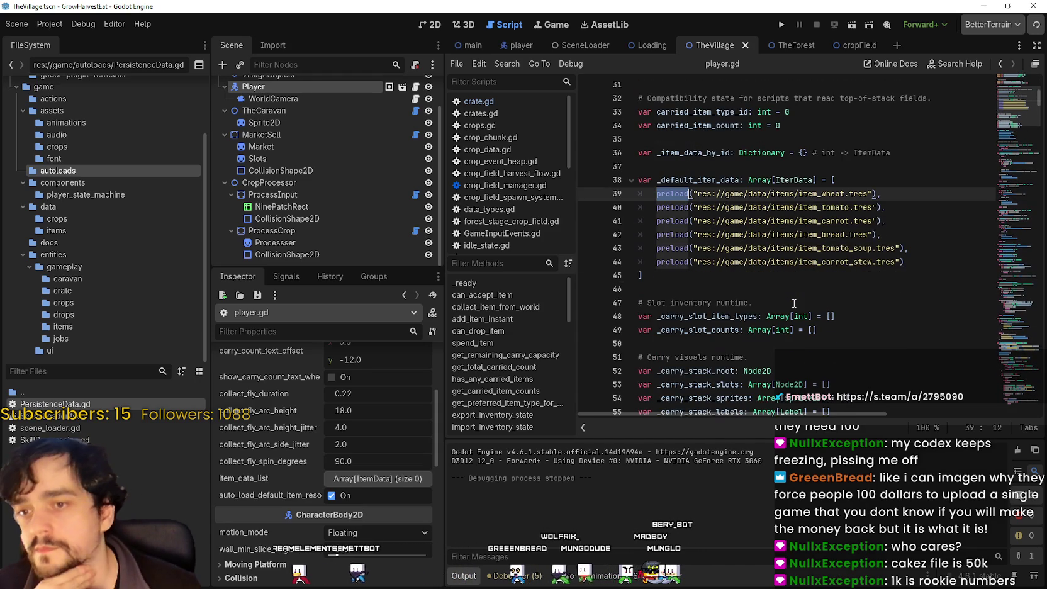
double_click(849, 248)
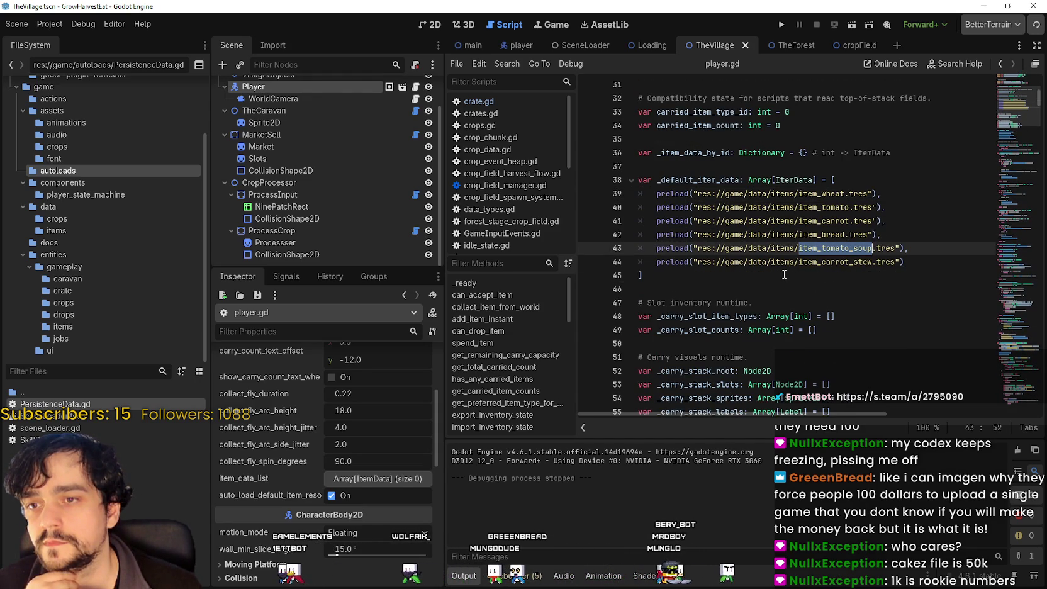
scroll(784, 274, "down", 4)
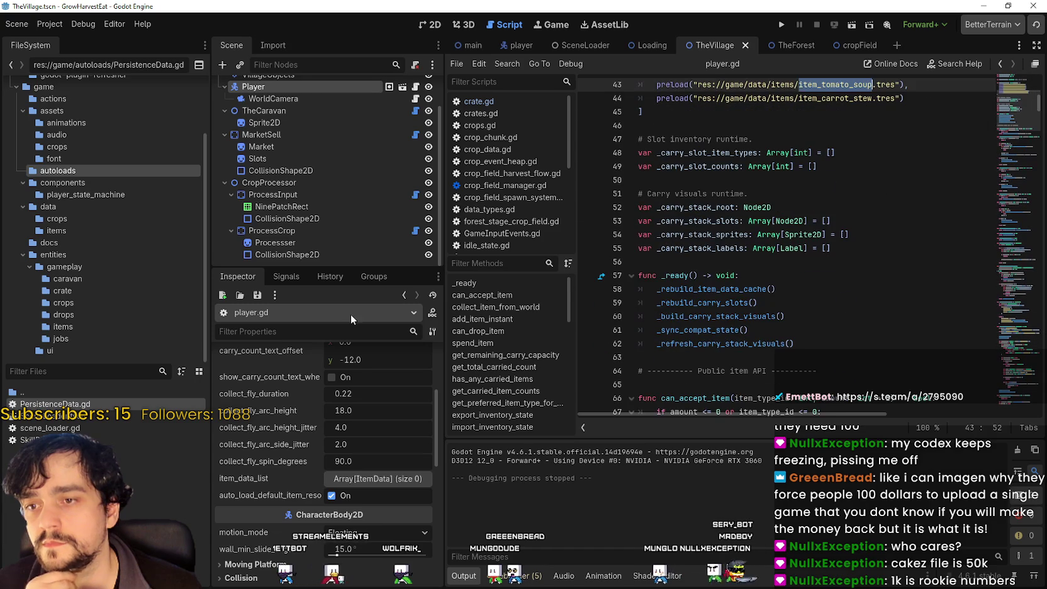
left_click(315, 185)
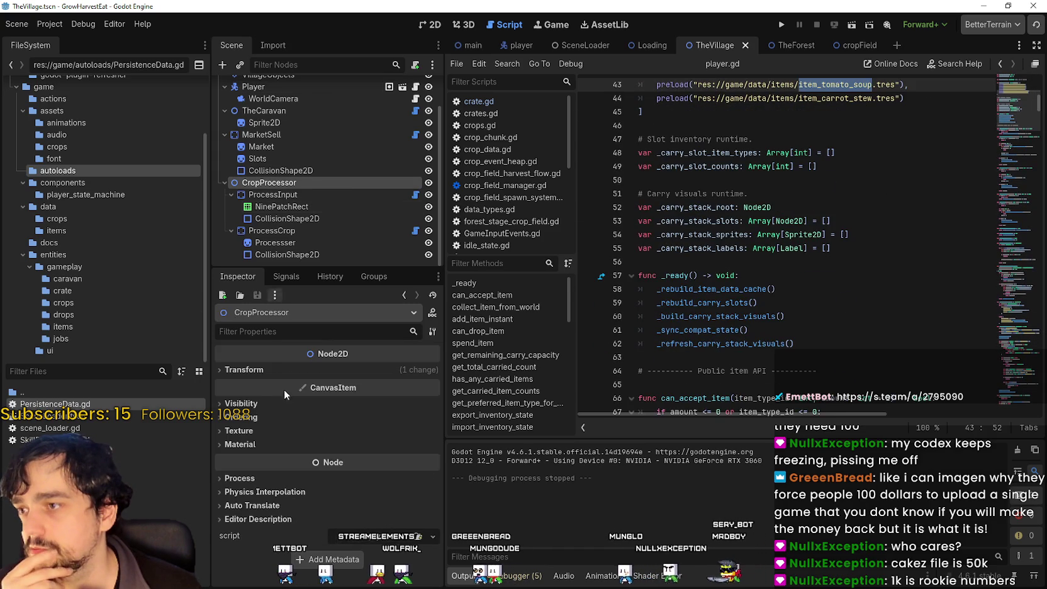
Check ProcessInput's WheatDropField properties, then open the AssetLib browser.
left_click(303, 194)
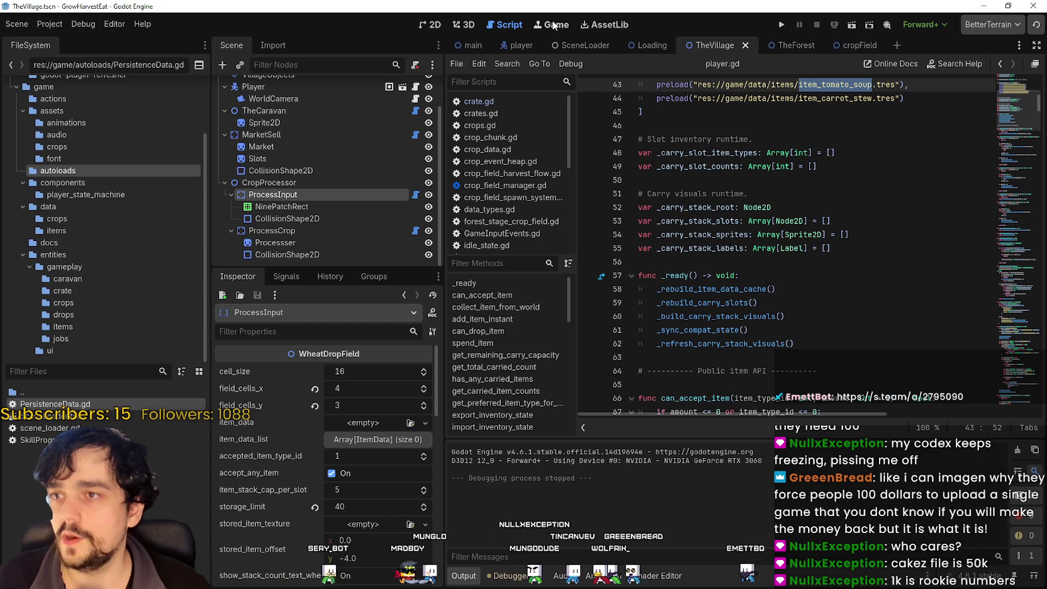
left_click(601, 29)
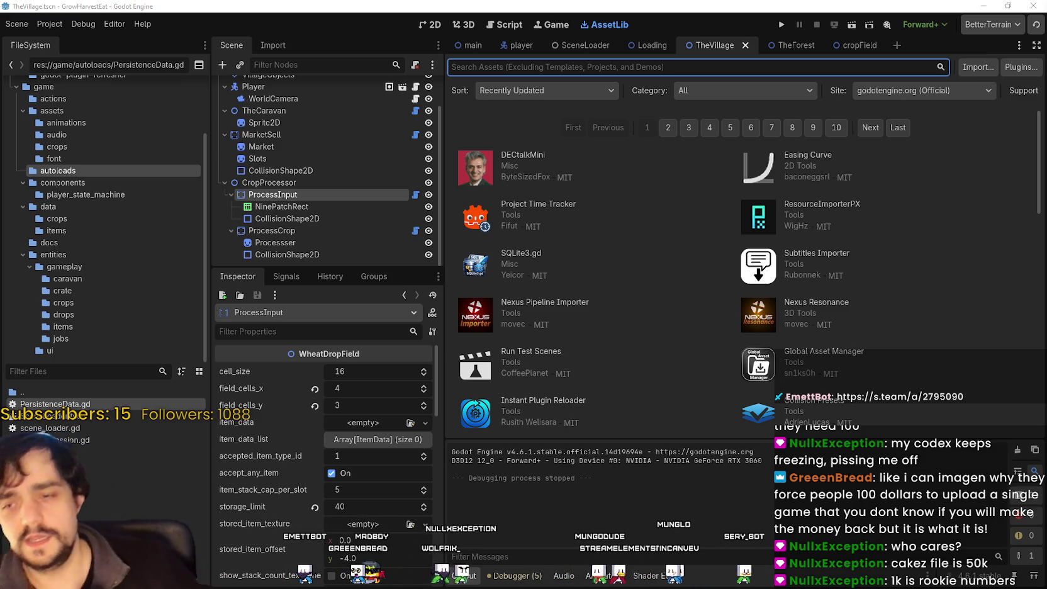
scroll(958, 330, "down", 3)
scroll(612, 290, "up", 5)
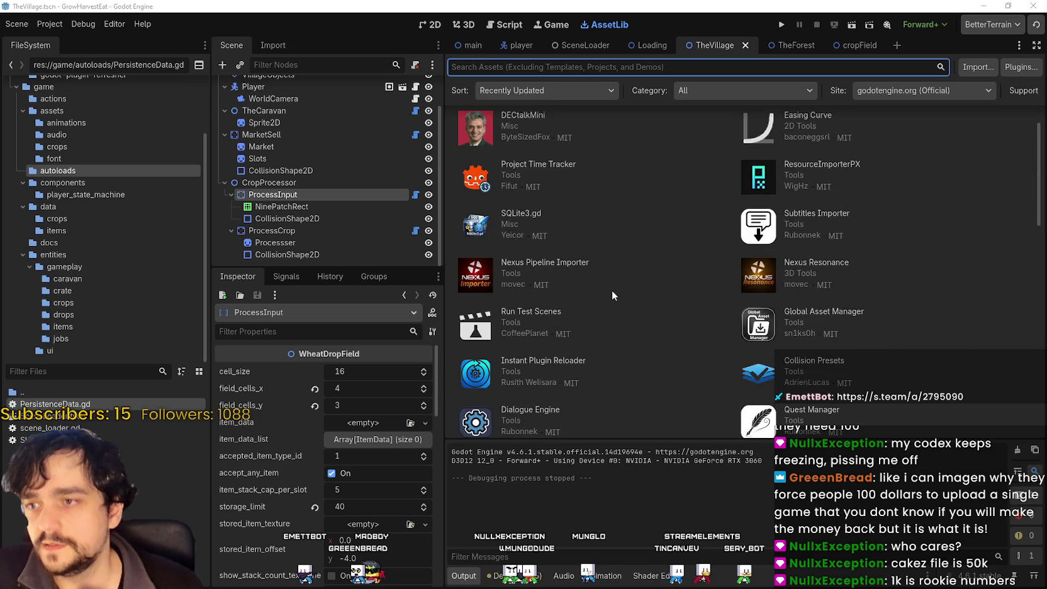
left_click(531, 69)
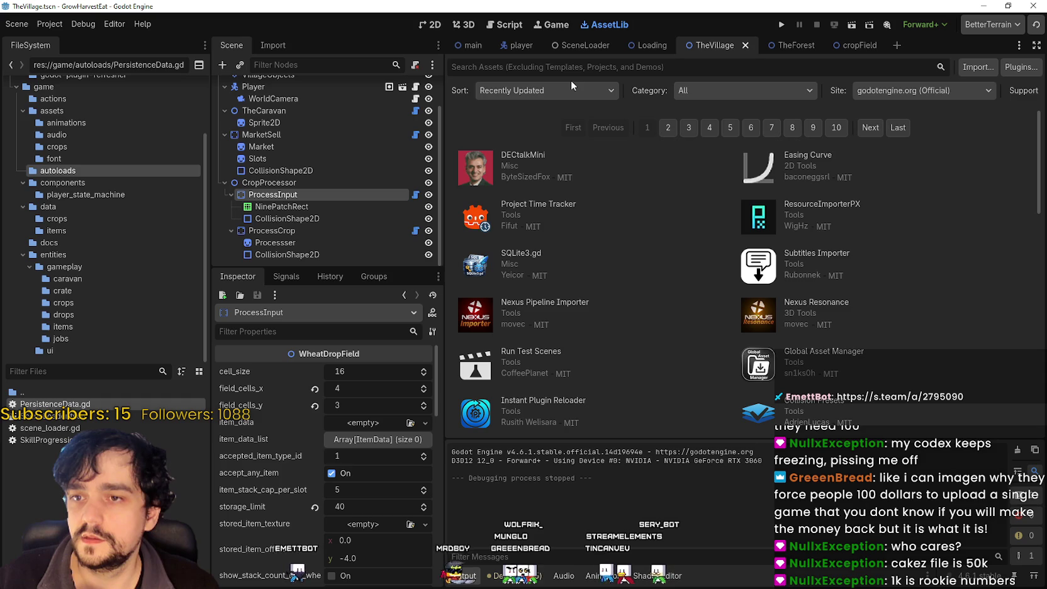
type("codex")
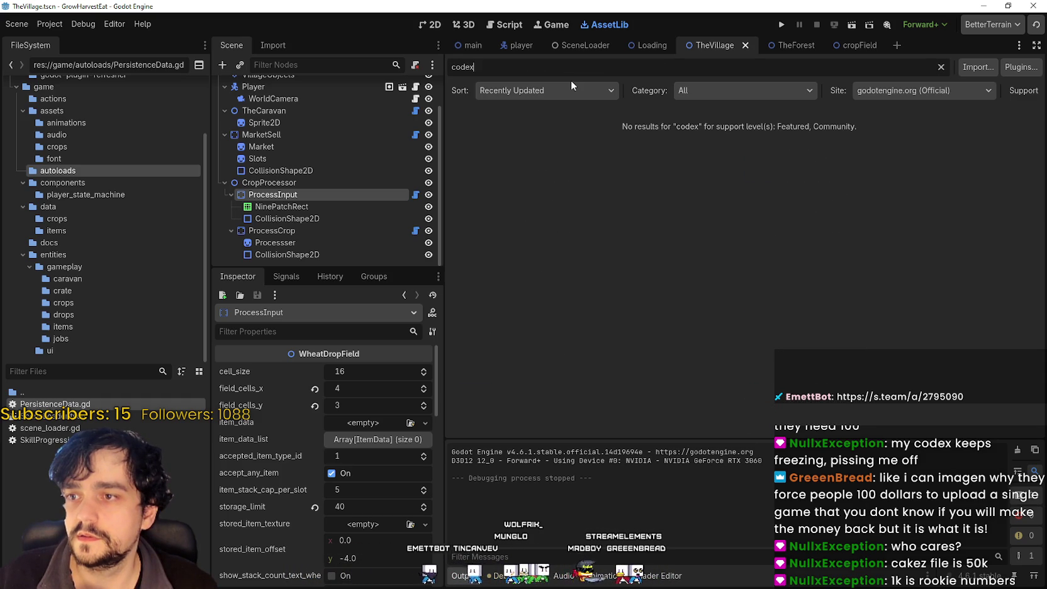
key("BackSpace")
key("BackSpace")
key("BackSpace")
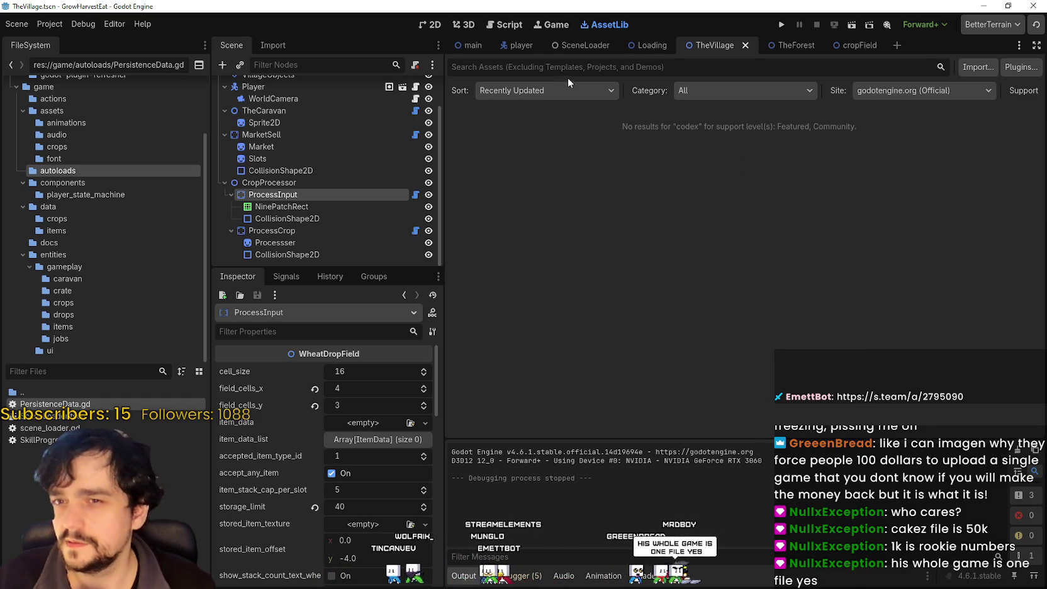
type("ai")
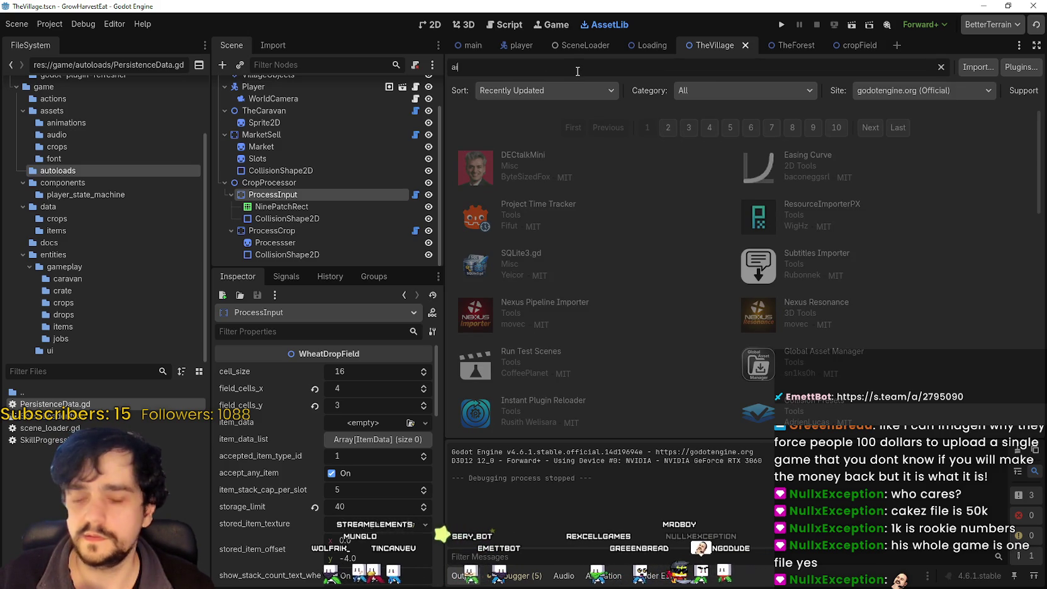
key("BackSpace")
type("ssis")
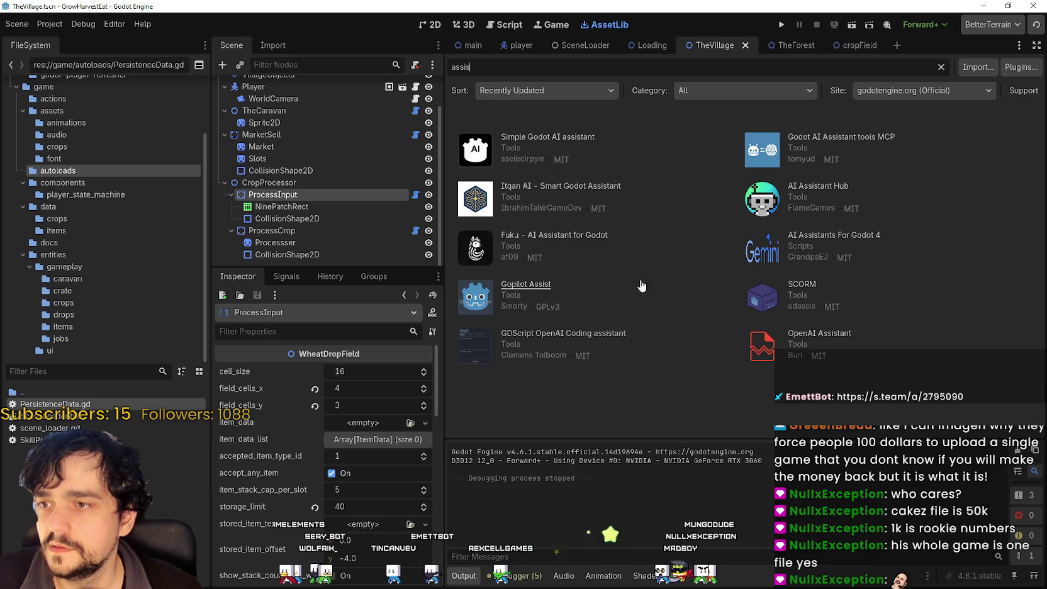
left_click(520, 138)
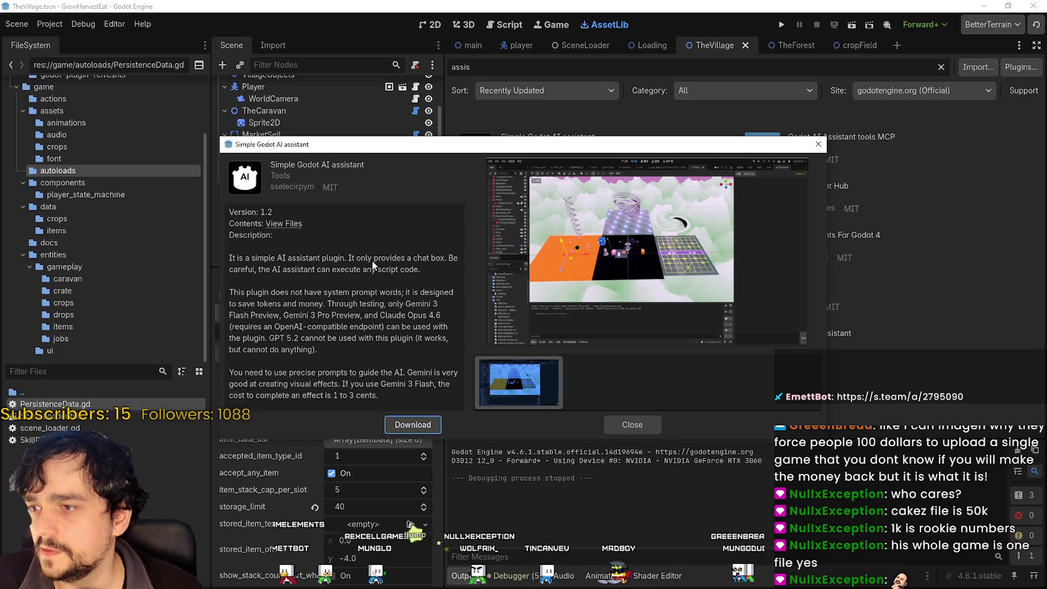
left_click_drag(444, 260, 456, 260)
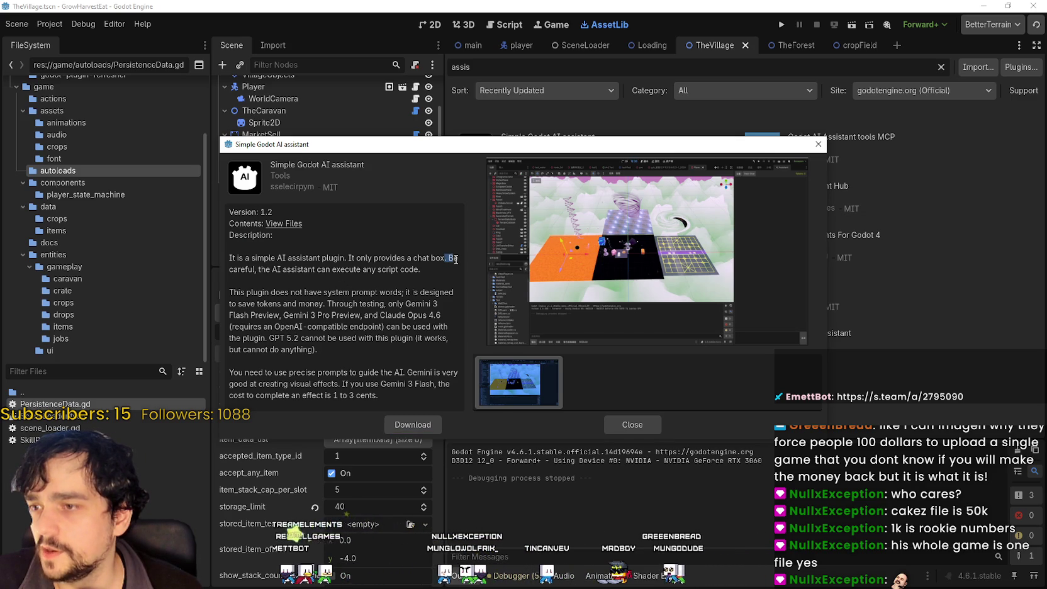
left_click_drag(255, 269, 424, 269)
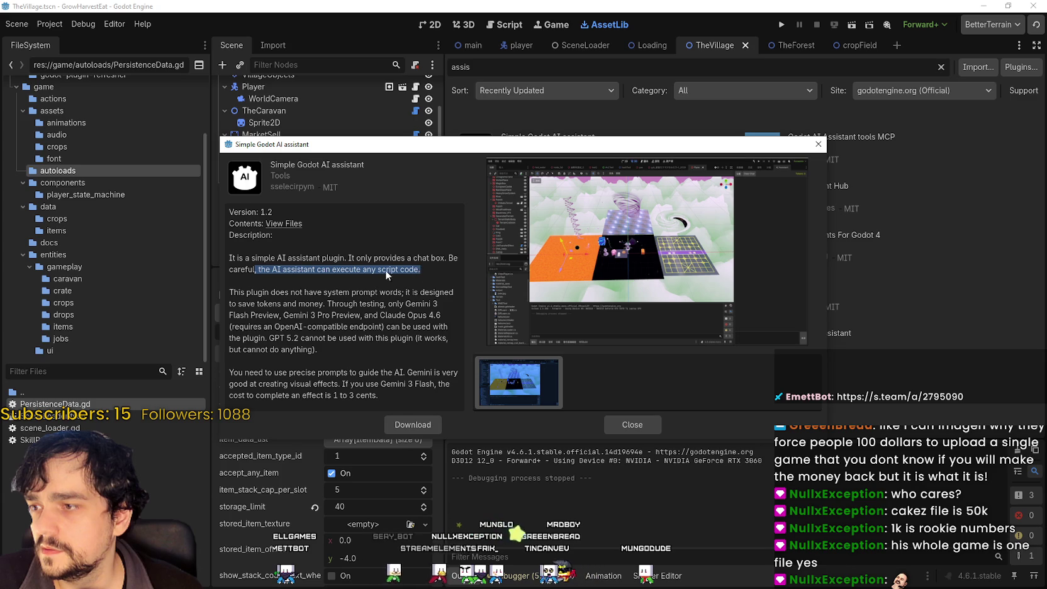
mouse_move(278, 291)
left_mouse_down()
mouse_move(423, 318)
mouse_move(446, 373)
left_mouse_up()
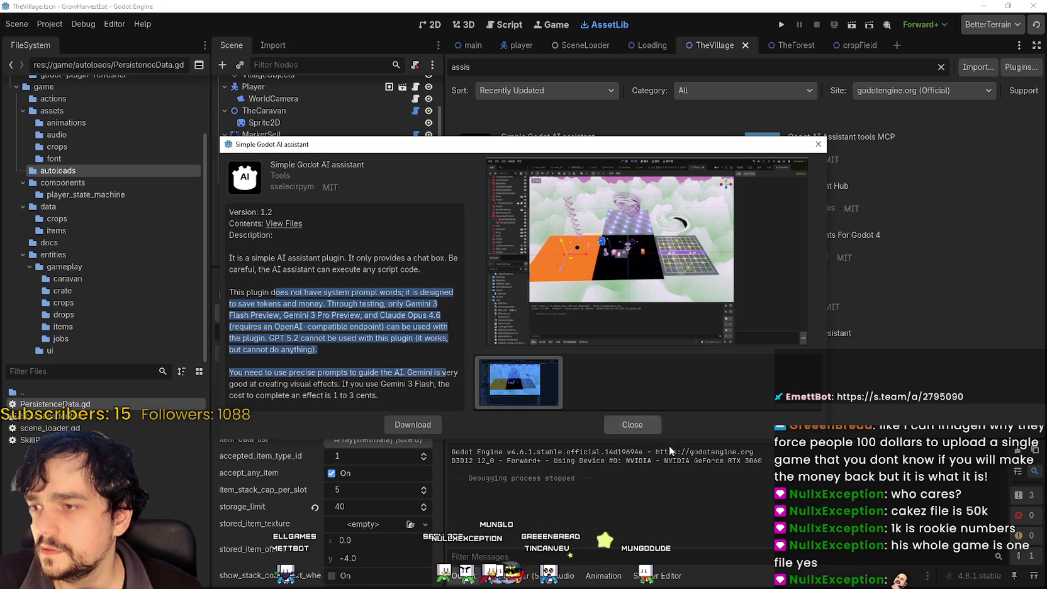
left_click(640, 426)
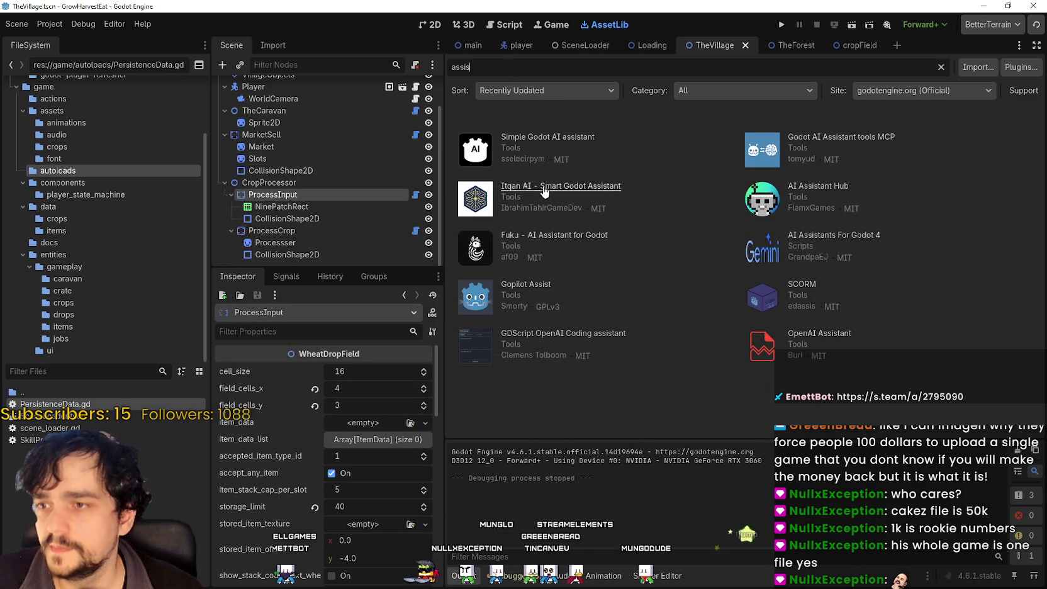
left_click(567, 200)
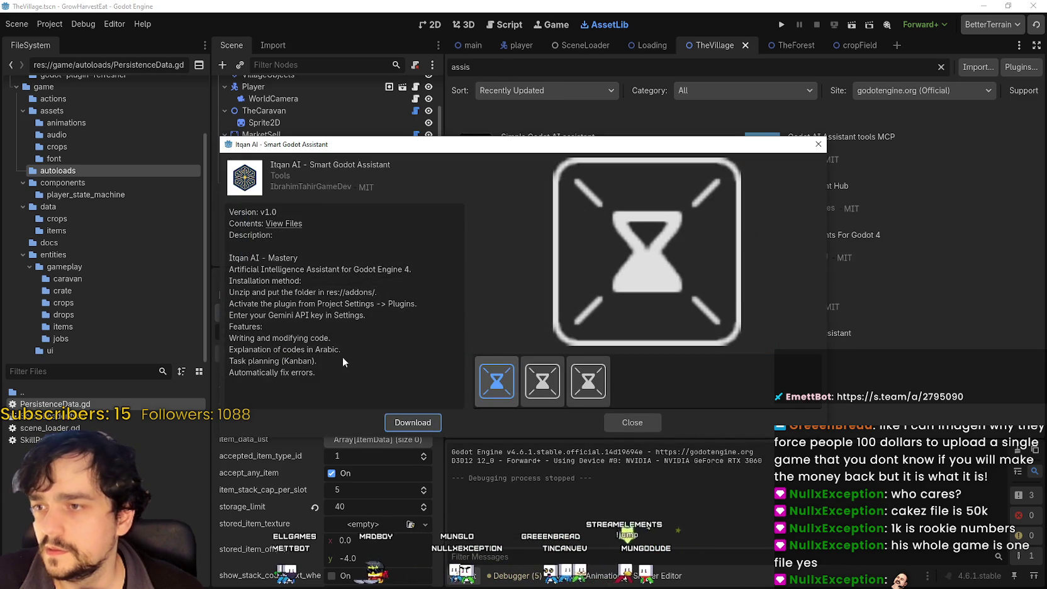
mouse_move(252, 269)
left_mouse_down()
mouse_move(409, 270)
mouse_move(423, 299)
mouse_move(377, 318)
mouse_move(343, 351)
left_mouse_up()
left_click(602, 383)
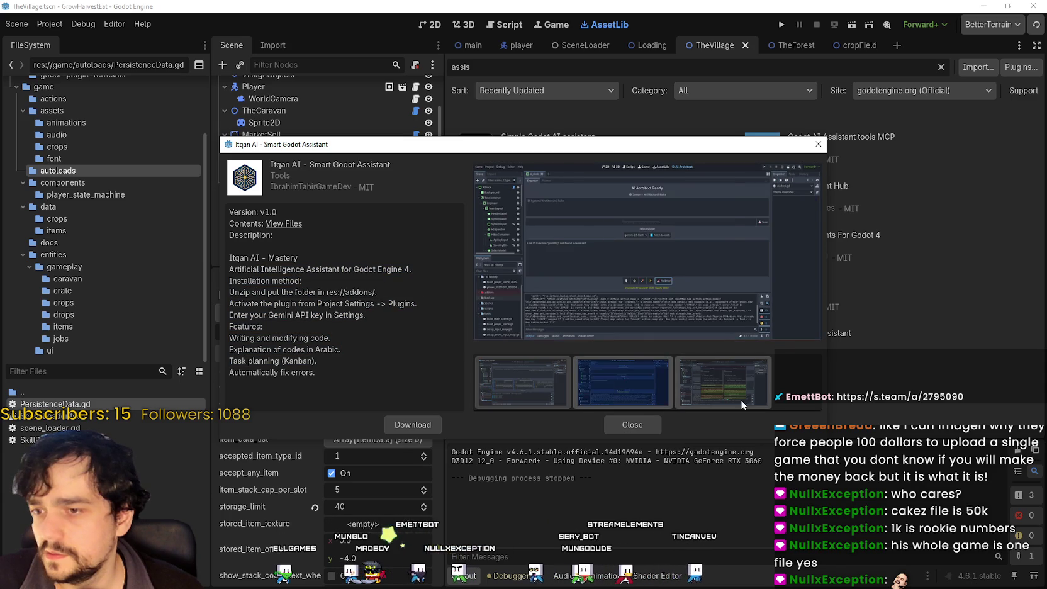
left_click(740, 399)
left_click(633, 426)
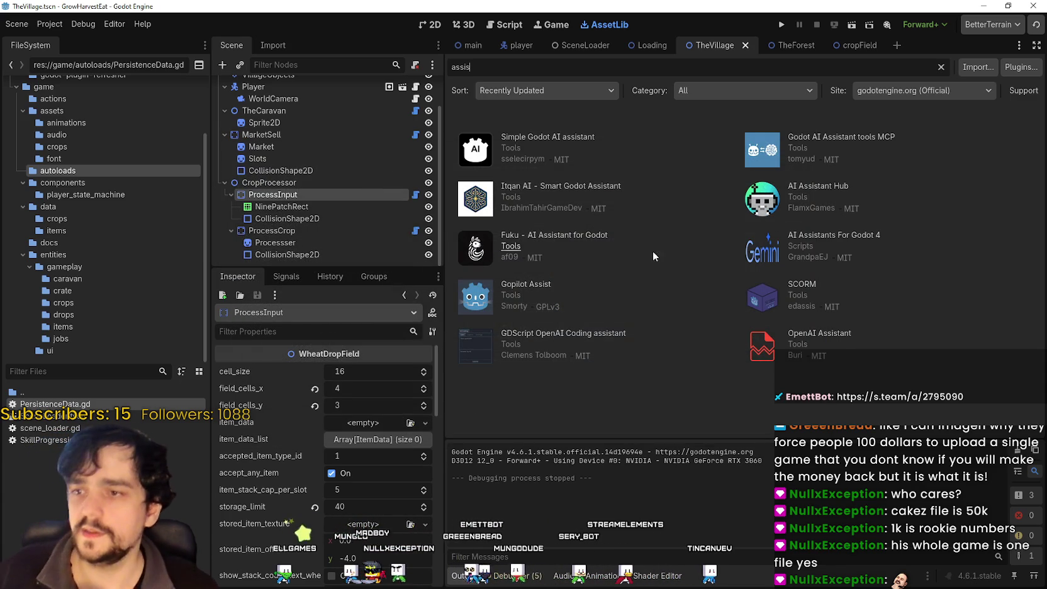
left_click(526, 285)
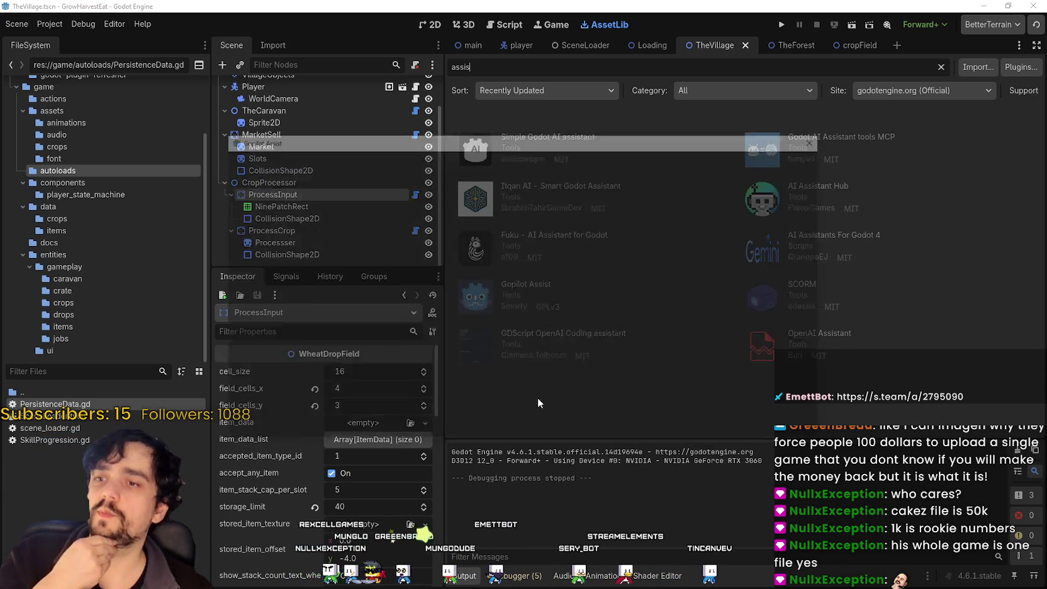
left_click(576, 396)
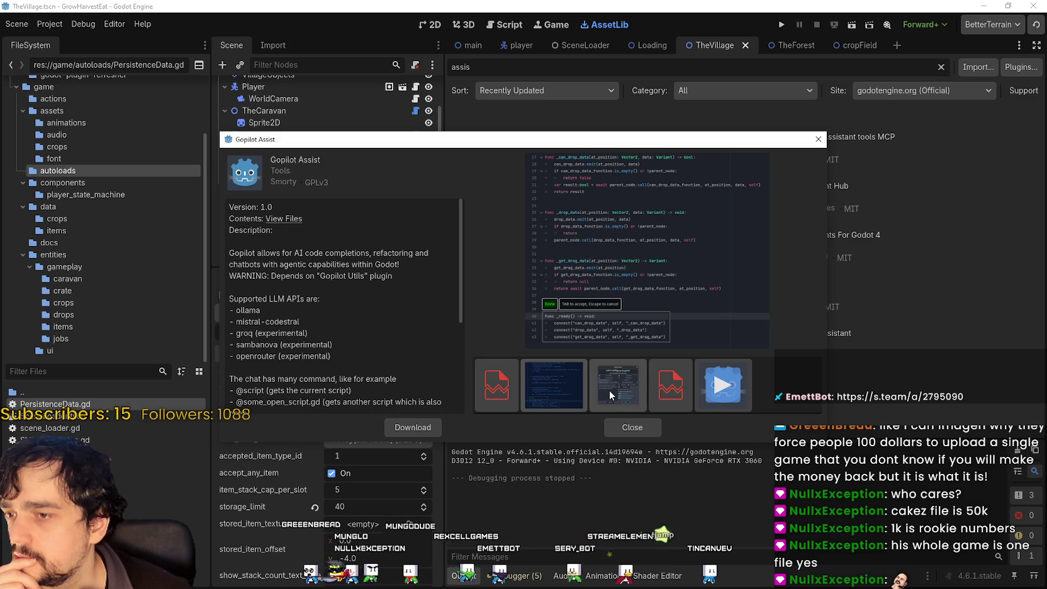
left_click(609, 390)
left_click(682, 382)
left_click(620, 383)
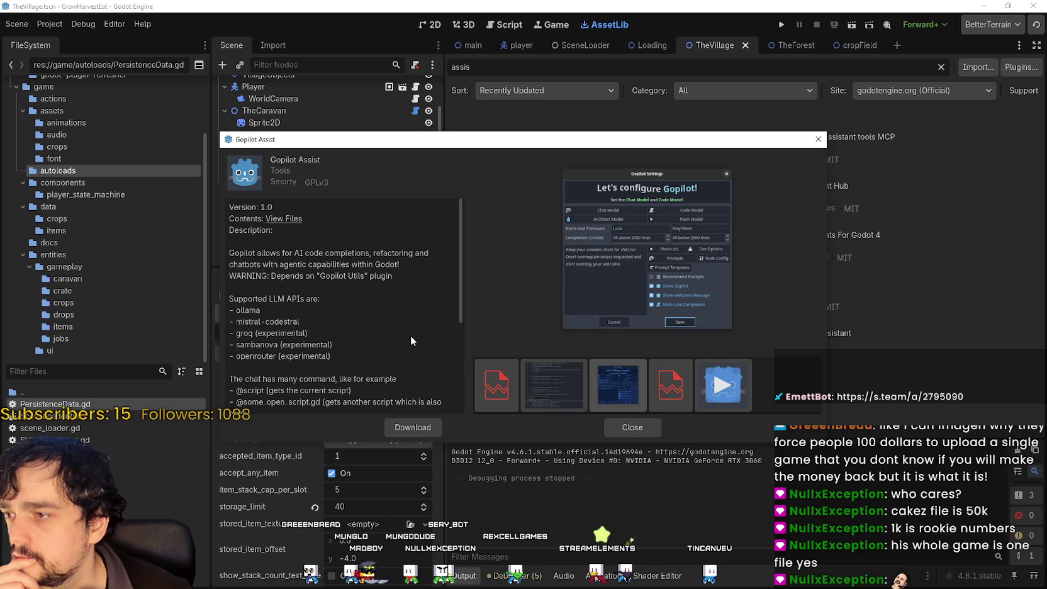
mouse_move(293, 253)
left_mouse_down()
mouse_move(432, 267)
mouse_move(449, 301)
left_mouse_up()
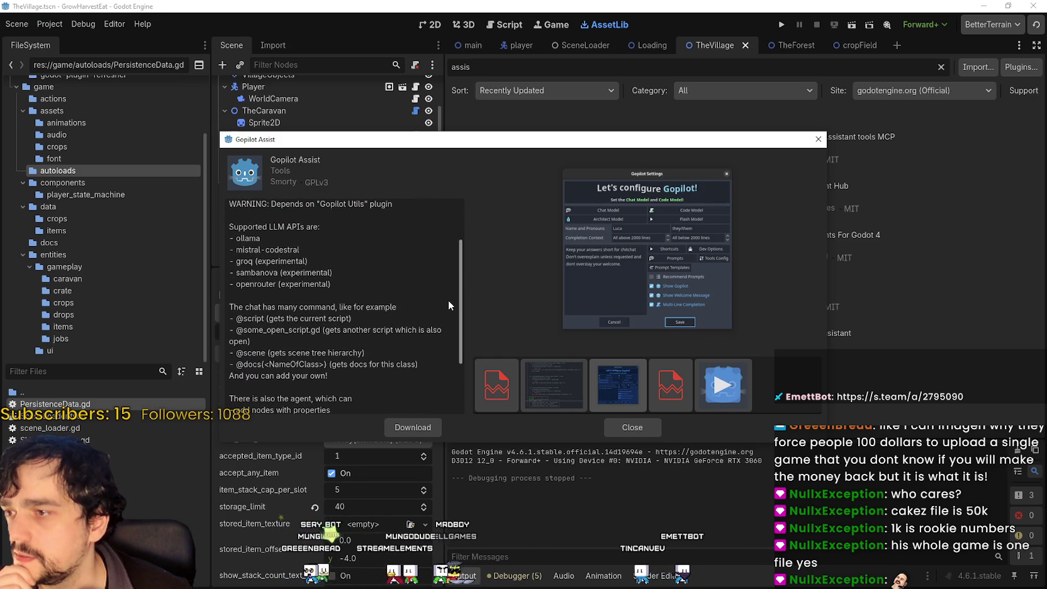
left_click_drag(450, 301, 445, 367)
left_click(622, 423)
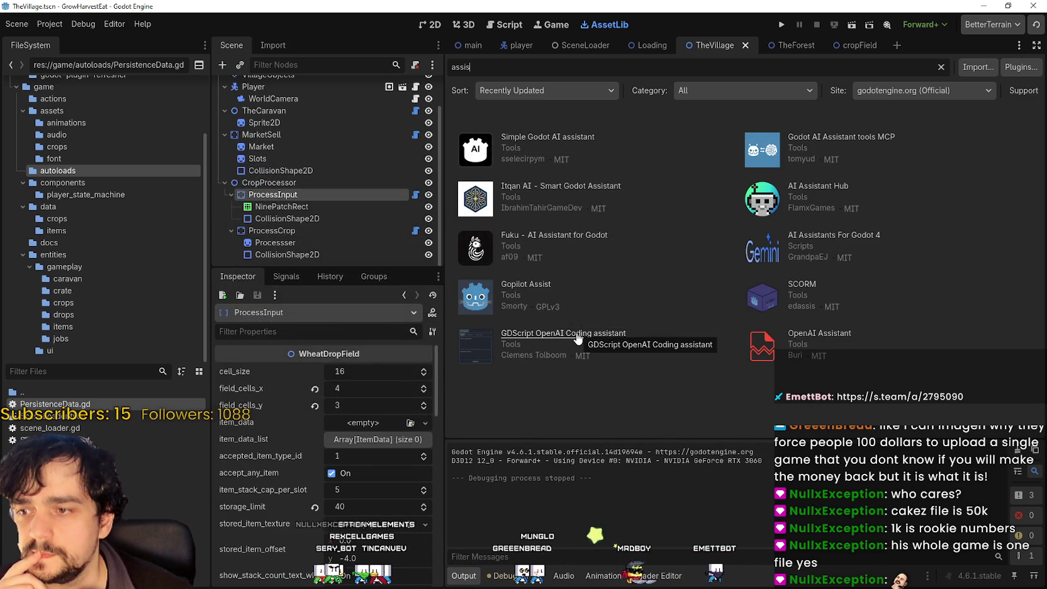
left_click(489, 335)
left_click_drag(463, 264, 515, 264)
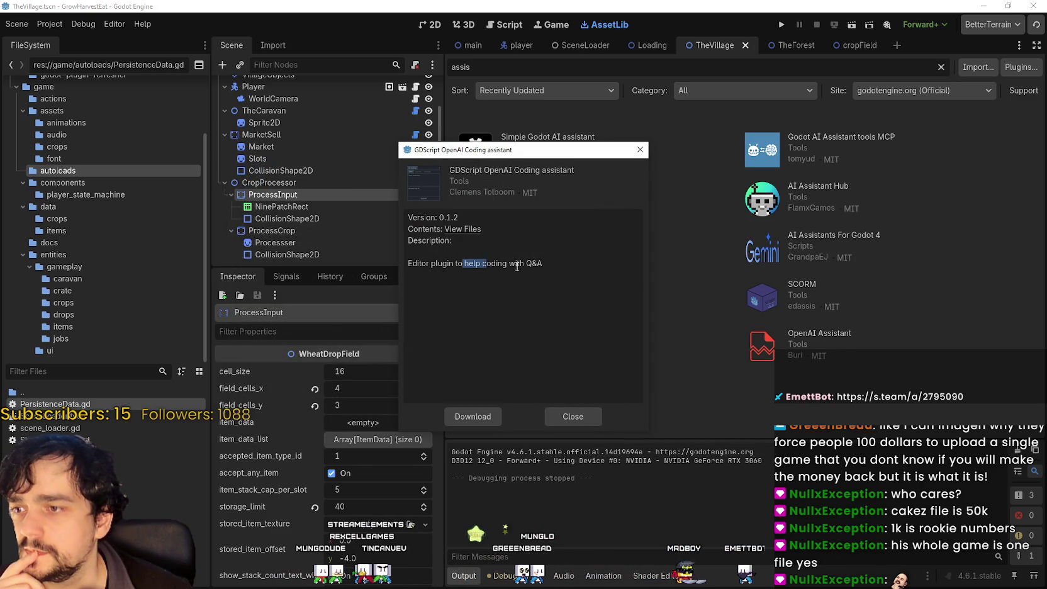
left_click(574, 412)
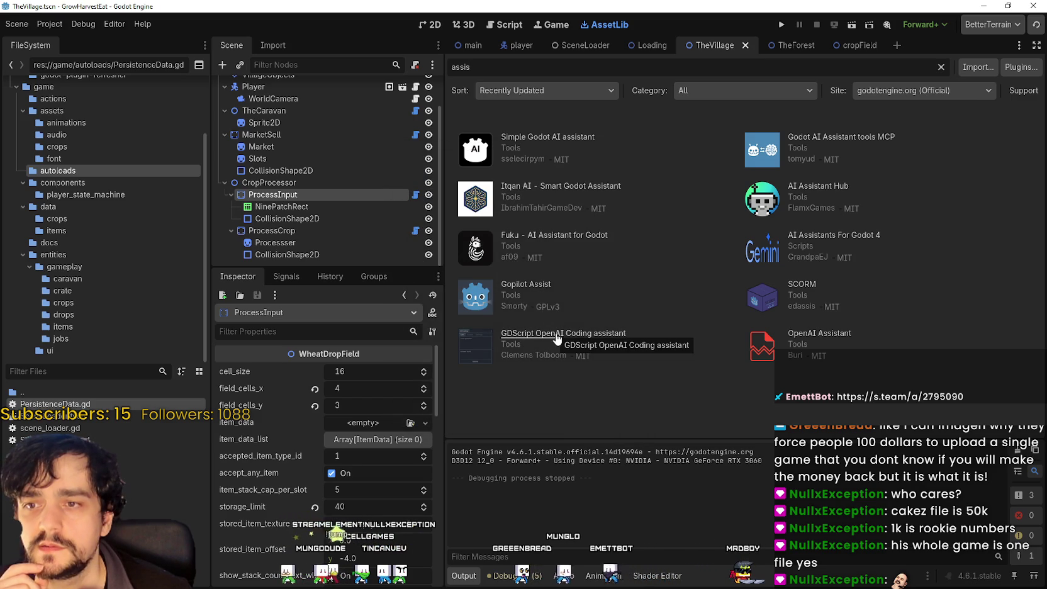
left_click(792, 139)
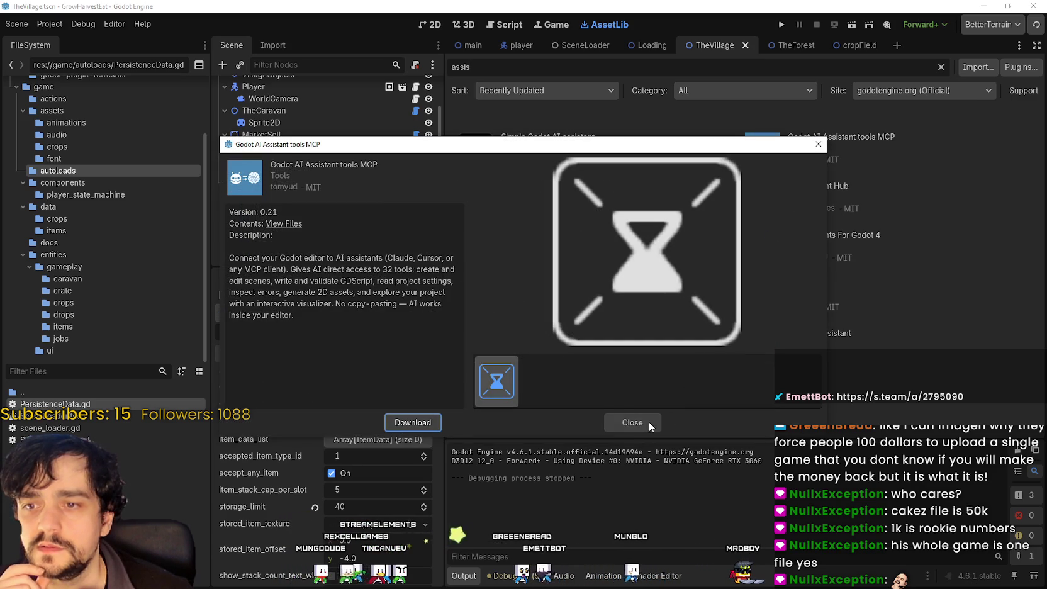
left_click(633, 424)
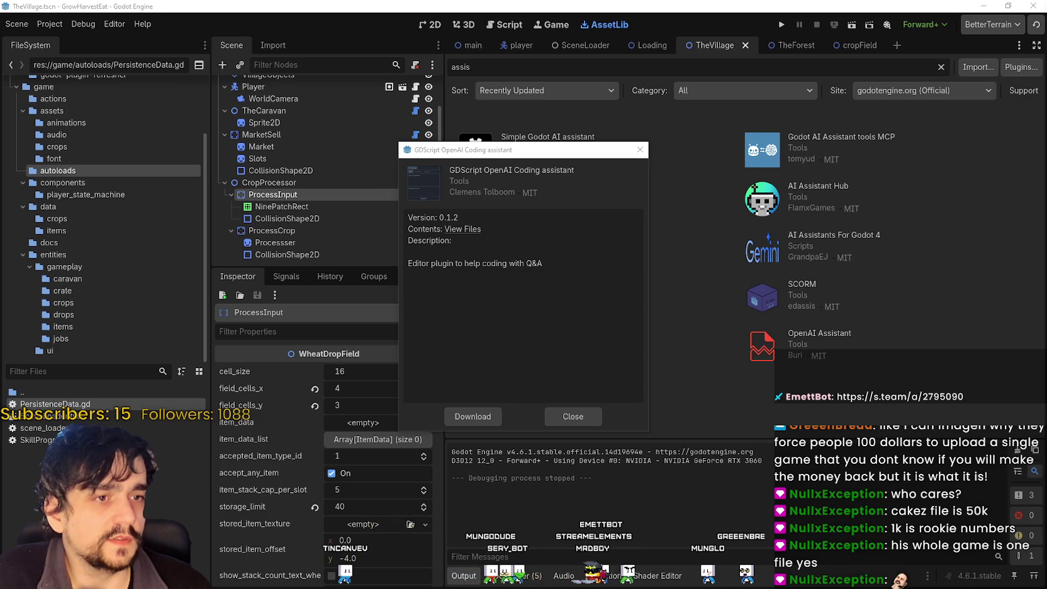
left_click(578, 417)
left_click(794, 358)
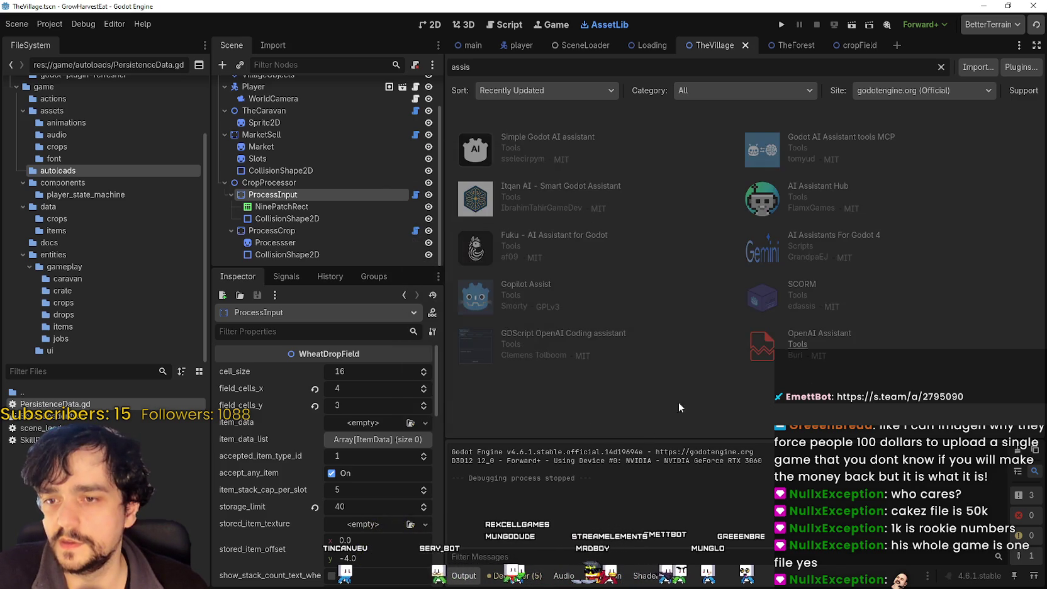
mouse_move(464, 263)
left_mouse_down()
mouse_move(409, 264)
mouse_move(588, 265)
left_mouse_up()
left_click(575, 263)
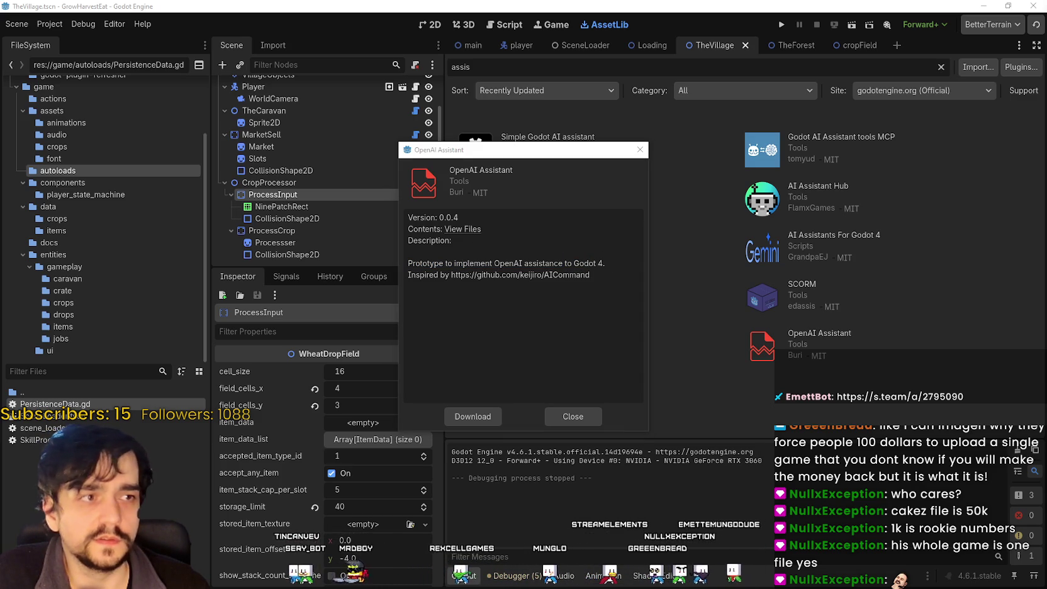
left_click(560, 417)
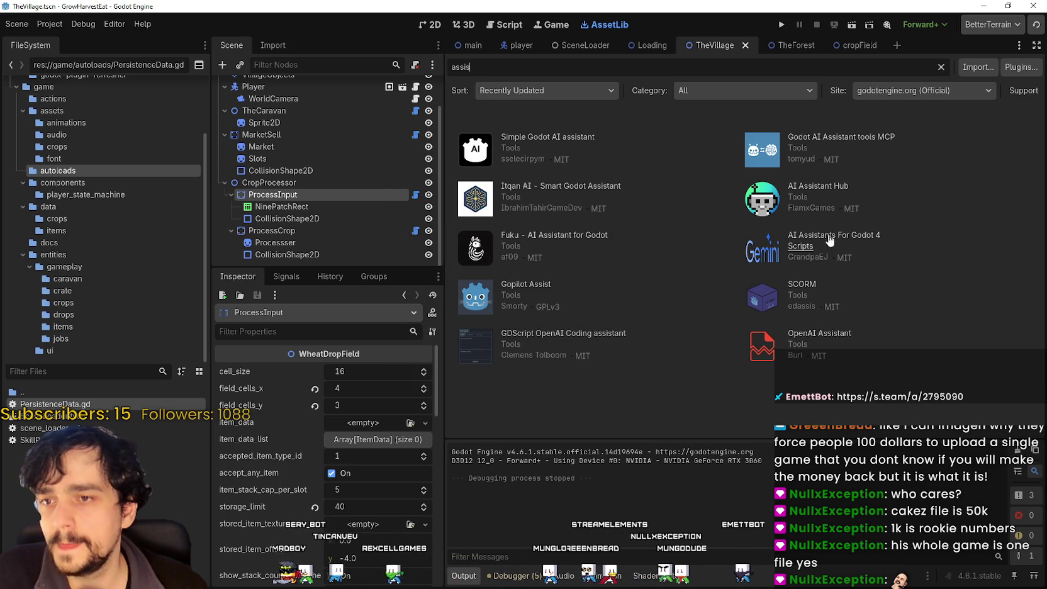
left_click(817, 190)
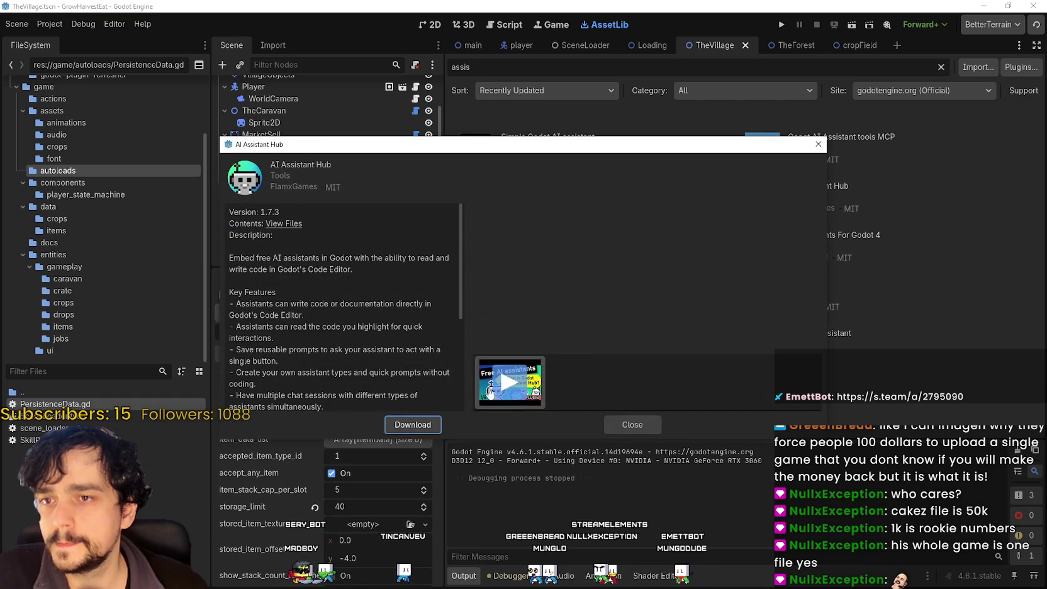
scroll(402, 352, "down", 3)
left_click(632, 425)
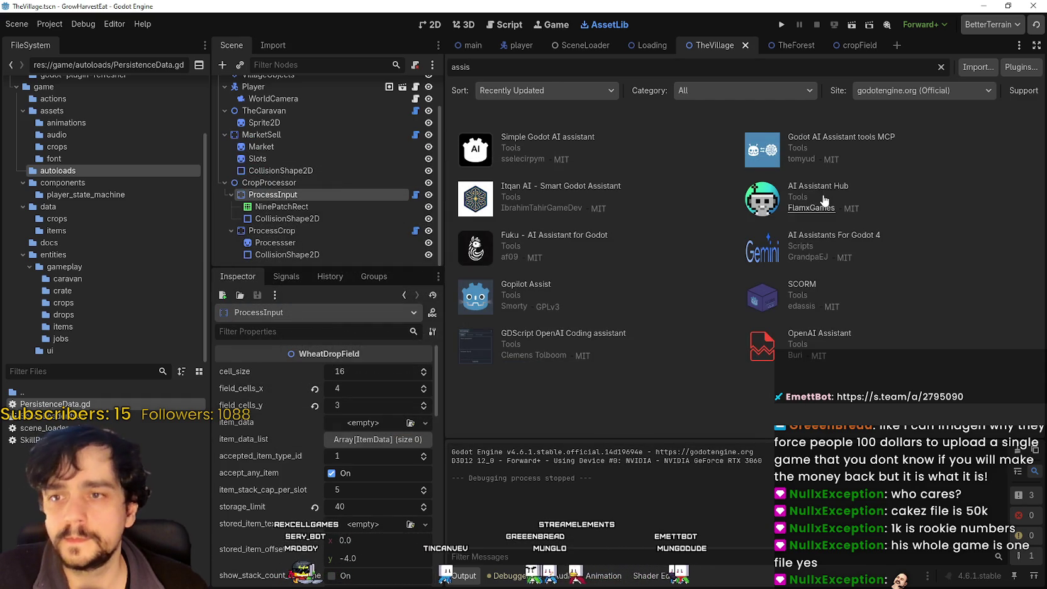
left_click(823, 192)
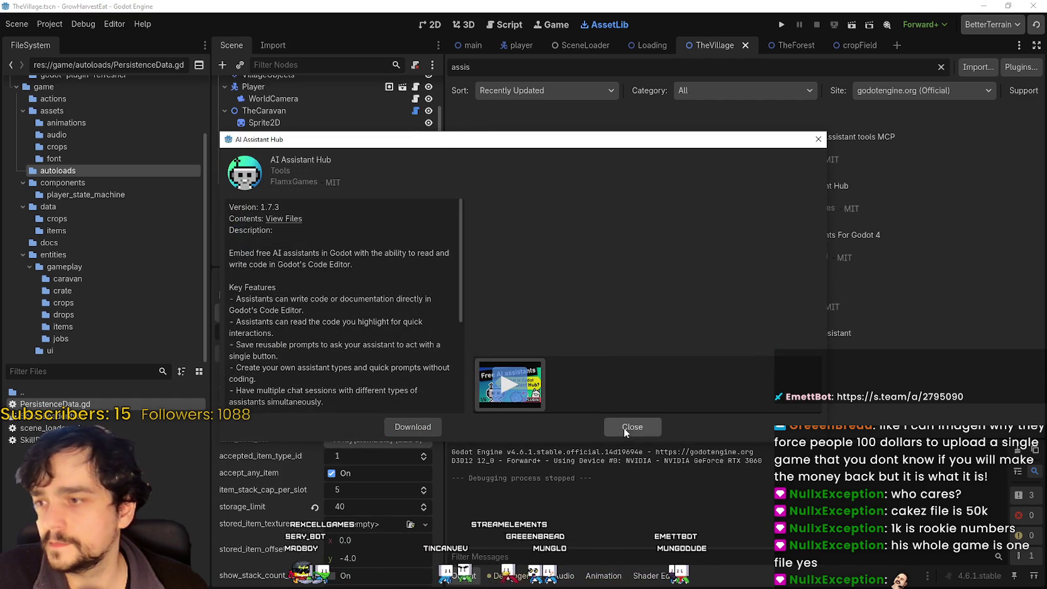
left_click(624, 427)
left_click(546, 255)
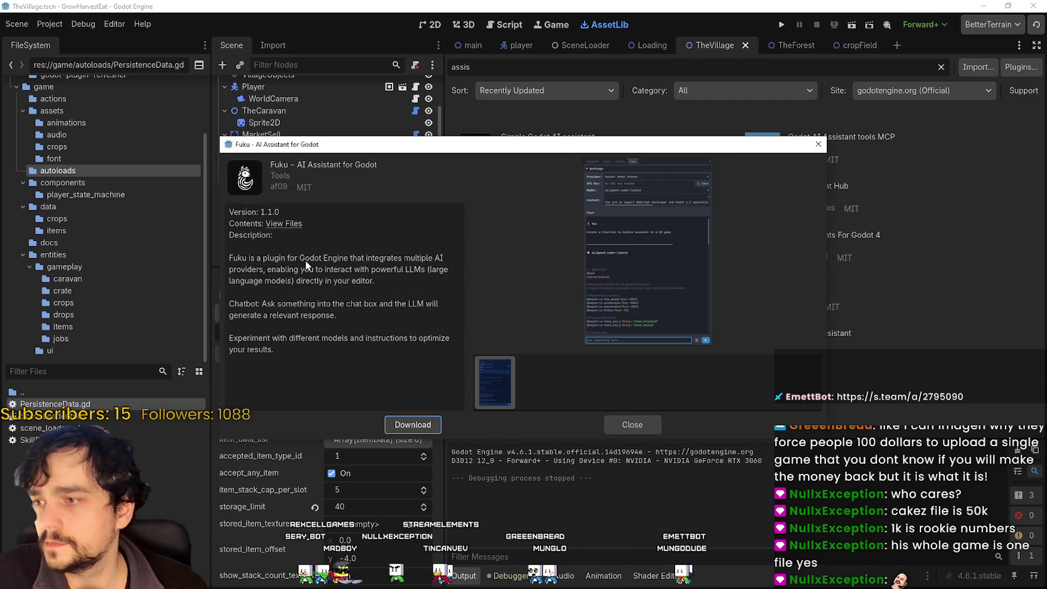
mouse_move(251, 261)
left_mouse_down()
mouse_move(359, 281)
mouse_move(431, 260)
mouse_move(443, 270)
mouse_move(403, 286)
mouse_move(453, 352)
left_mouse_up()
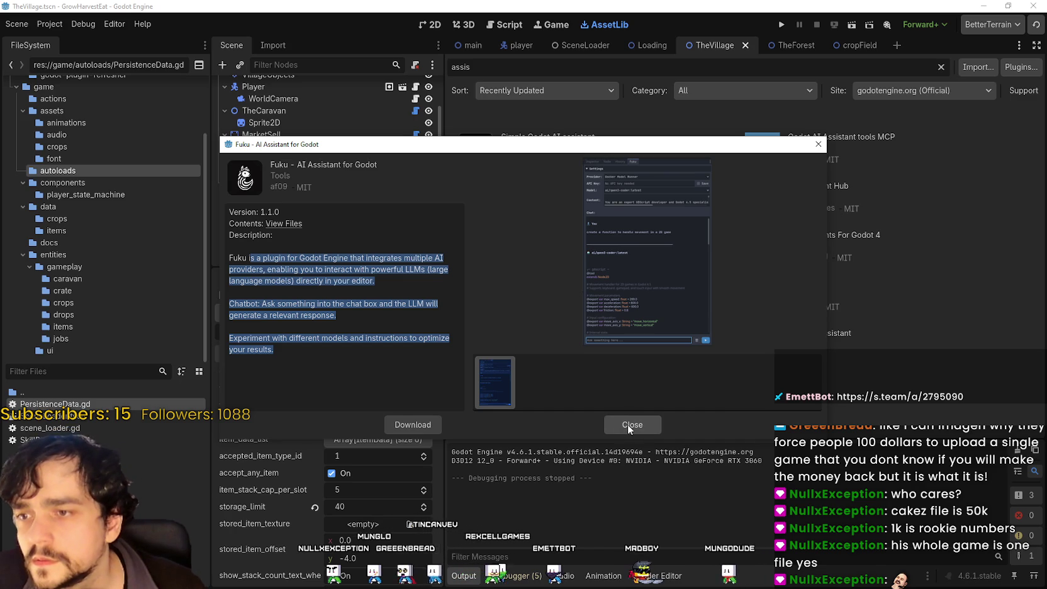
left_click(295, 231)
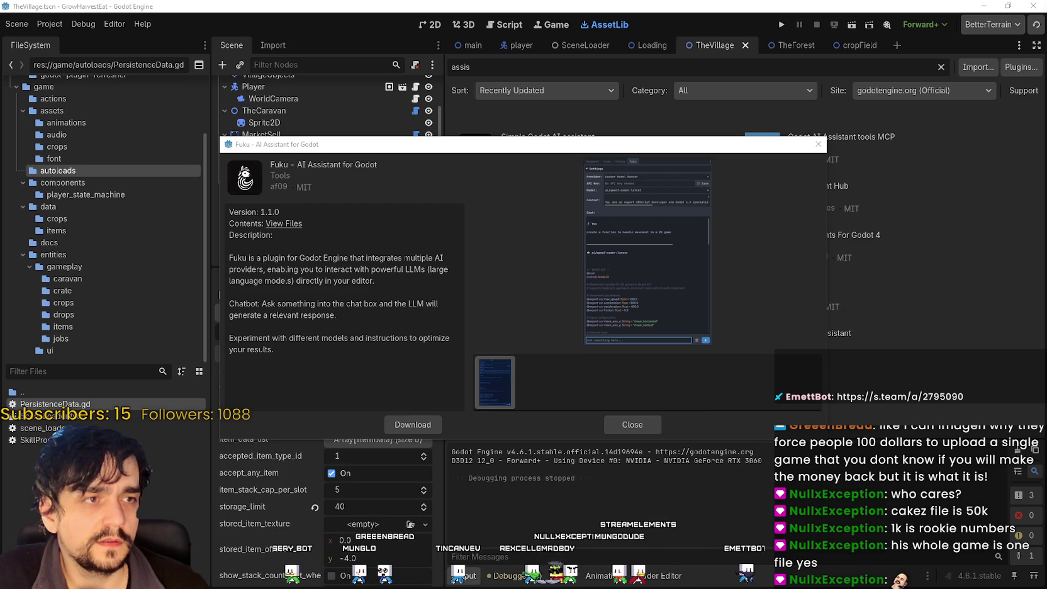
left_click(652, 425)
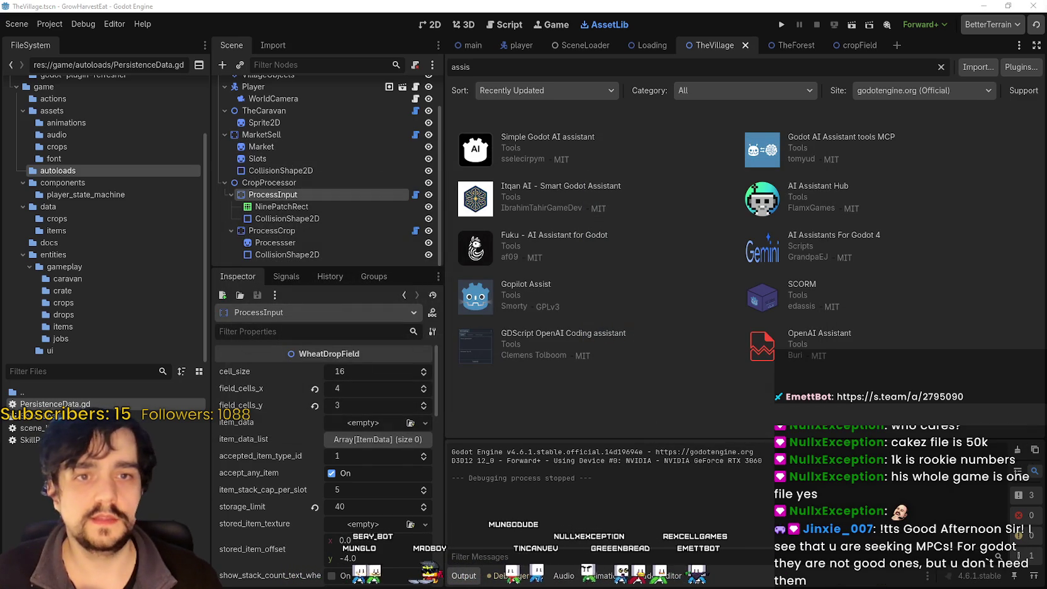
left_click(440, 24)
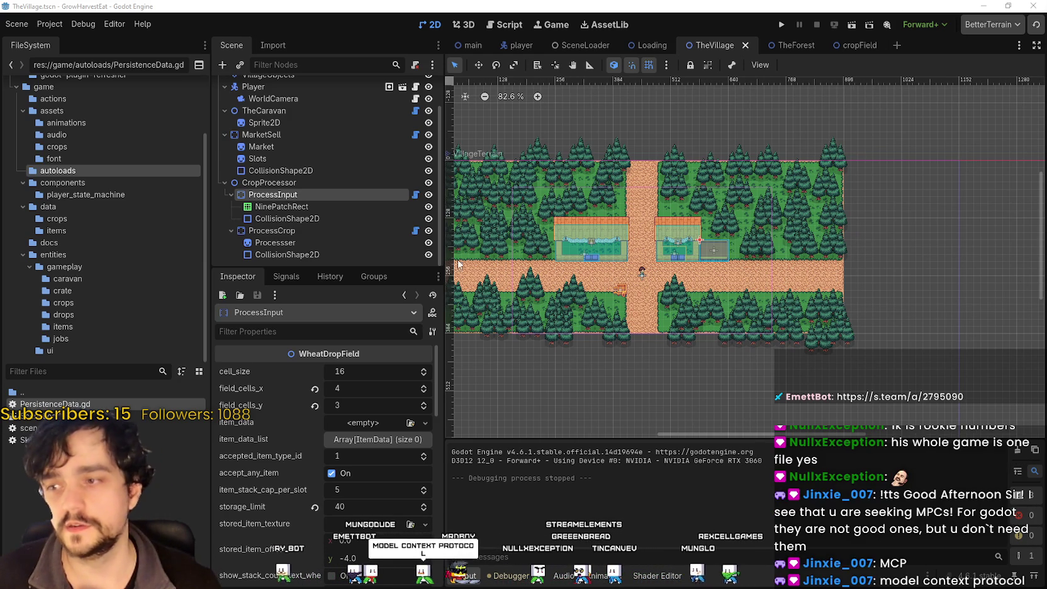
Narrow the FileSystem and Scene docks to widen the village's 2D viewport, then open wheat_drop_field.gd.
left_click_drag(210, 264, 146, 265)
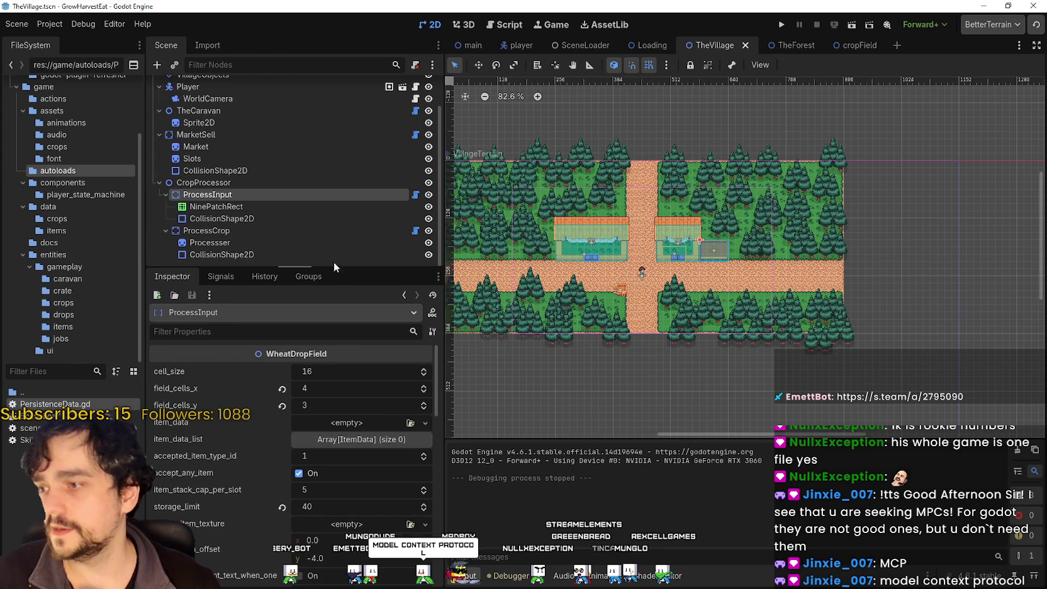
left_click_drag(443, 244, 365, 244)
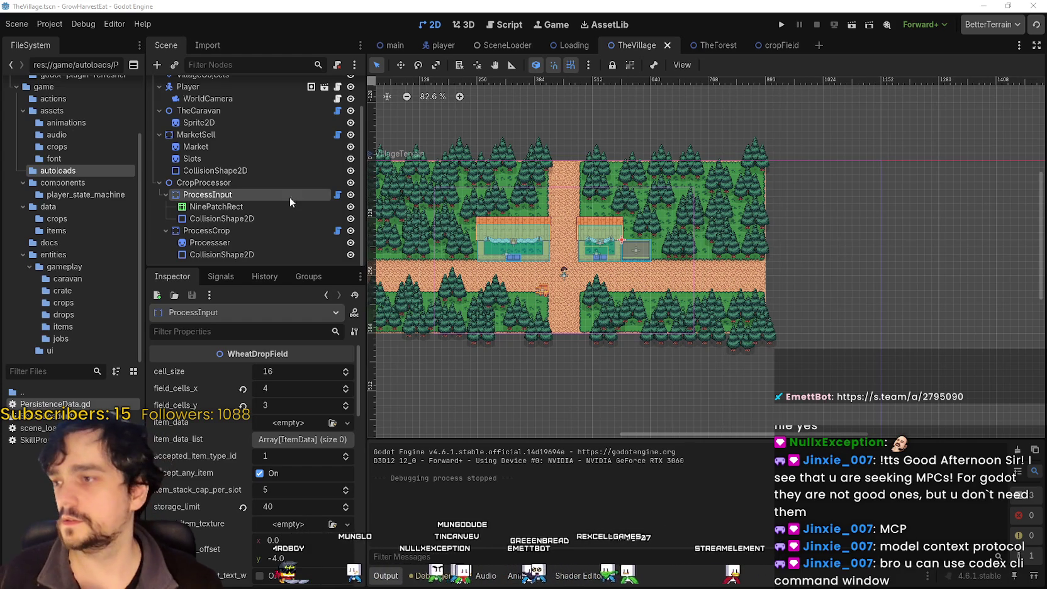
left_click(338, 197)
Paste new code over wheat_drop_field.gd; it stops with an unclosed parenthesis at line 386.
left_click(663, 389)
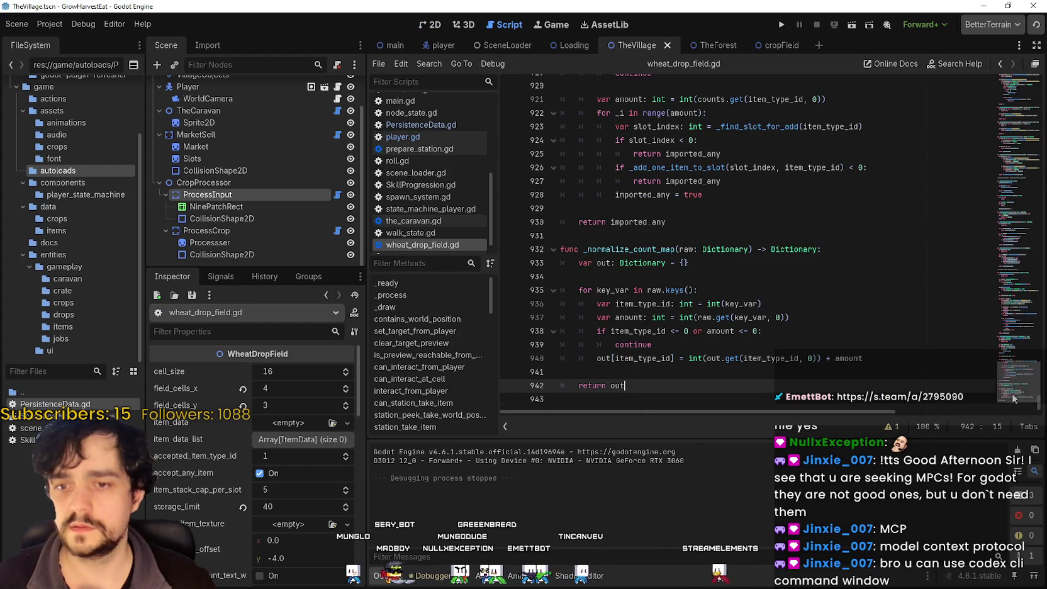
mouse_move(663, 390)
left_mouse_down()
mouse_move(248, 77)
mouse_move(612, 2)
mouse_move(605, 24)
left_mouse_up()
key("ctrl+v")
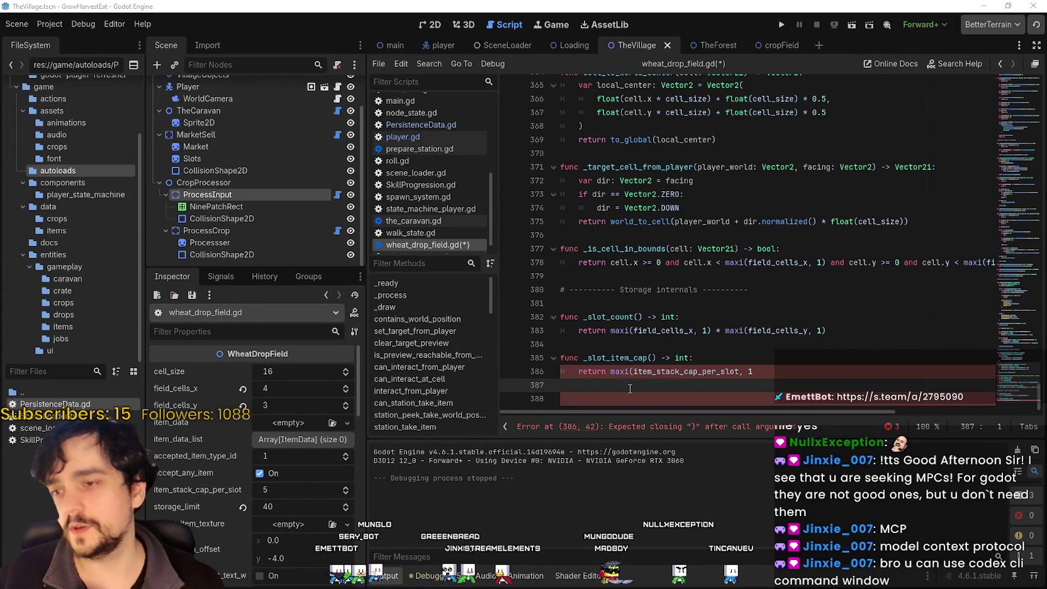
mouse_move(630, 388)
left_mouse_down()
mouse_move(623, 302)
mouse_move(516, 69)
mouse_move(446, 3)
left_mouse_up()
key("Right")
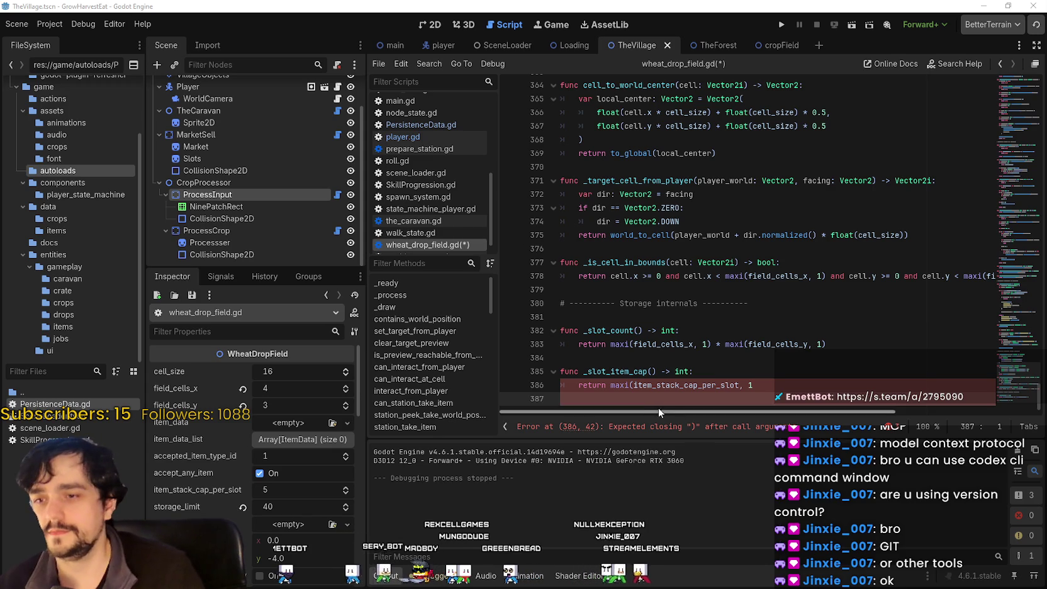
Replace wheat_drop_field.gd with the complete 957-line code and save it.
key("shift+Up")
key("shift+Up")
key("shift+Up")
key("shift+Page_Up")
key("shift+Page_Up")
key("shift+Page_Up")
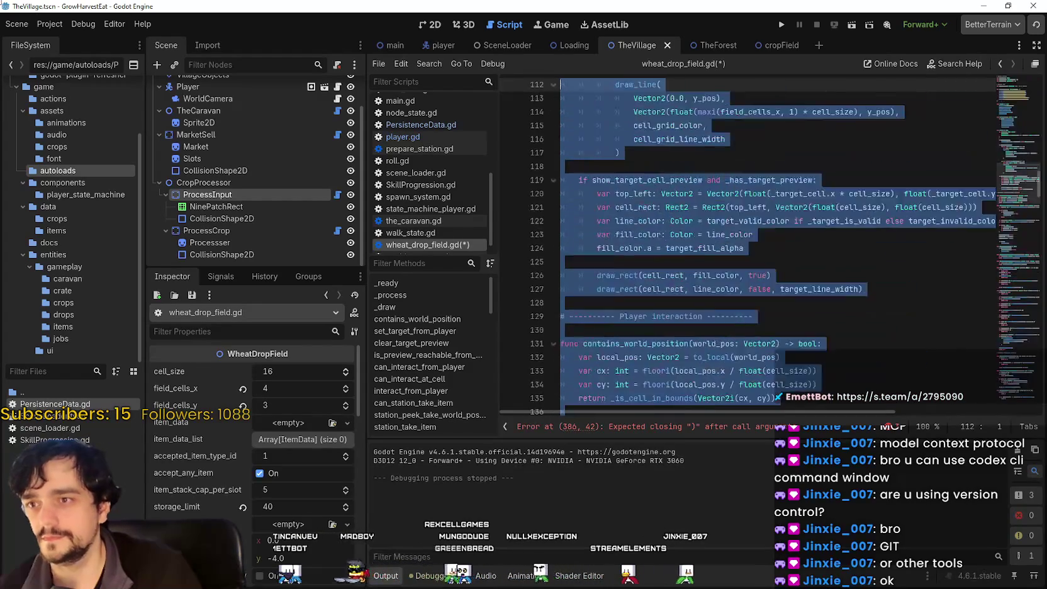
key("shift+Page_Up")
key("shift+Page_Up")
key("shift+Page_Up")
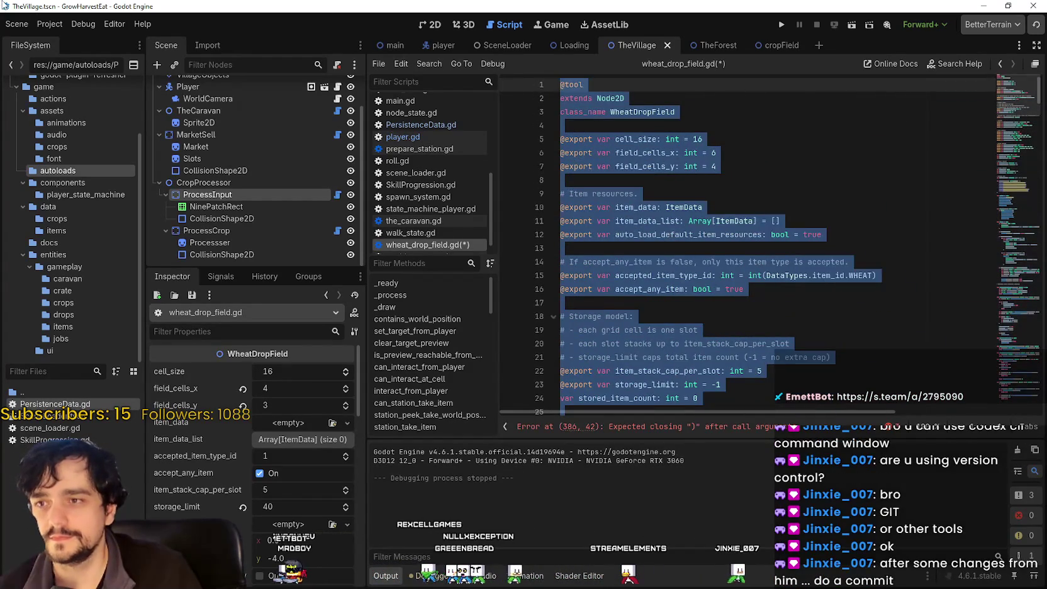
key("ctrl+v")
key("ctrl+s")
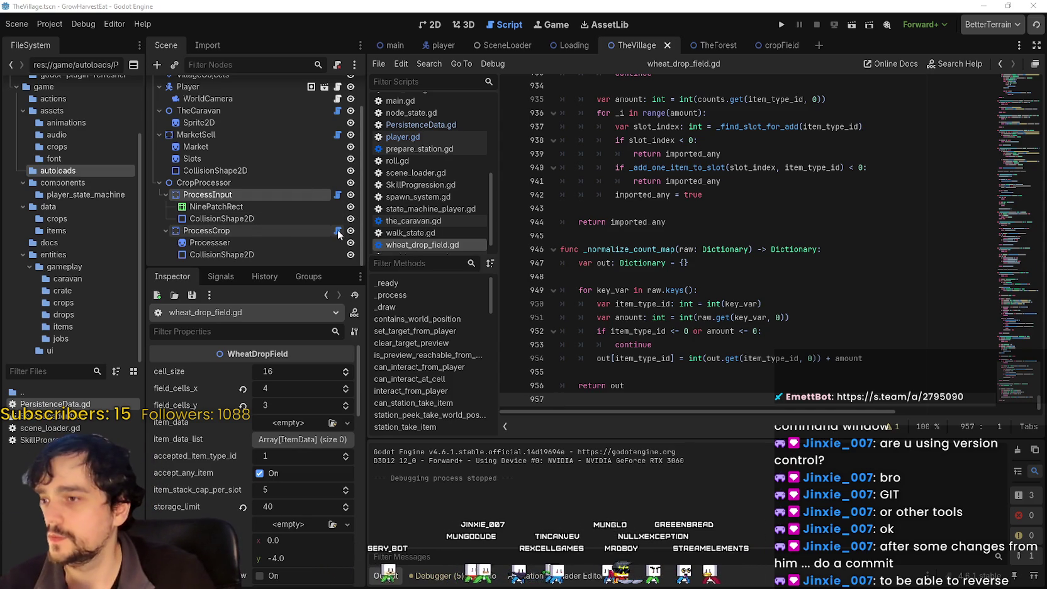
left_click(338, 231)
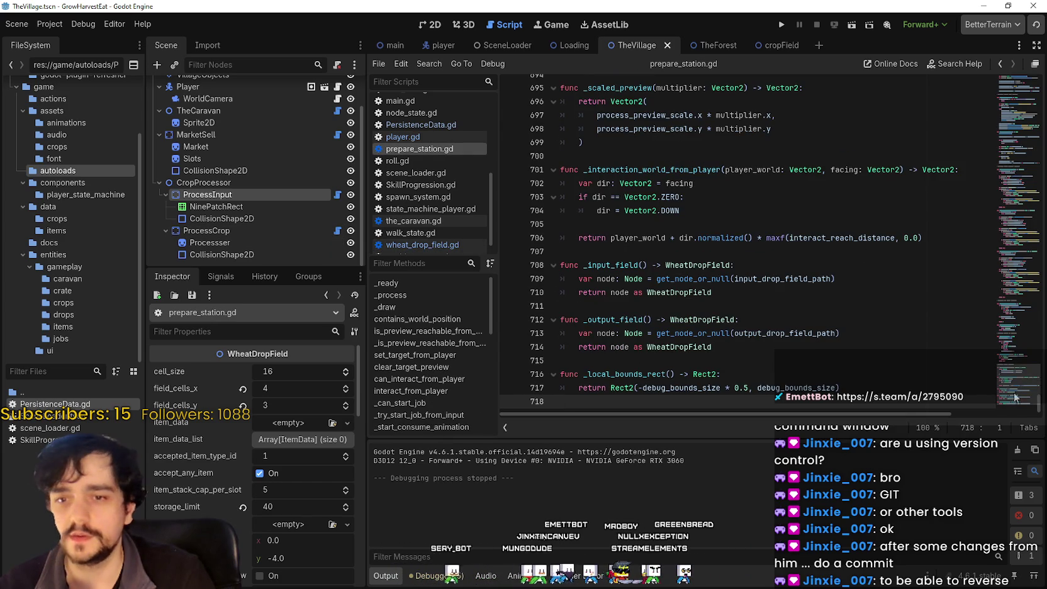
Paste the rewritten code over prepare_station.gd, save it, and switch to LaunchPredictions.txt in Notepad.
mouse_move(915, 232)
left_mouse_down()
mouse_move(609, 8)
mouse_move(3, 1)
left_mouse_up()
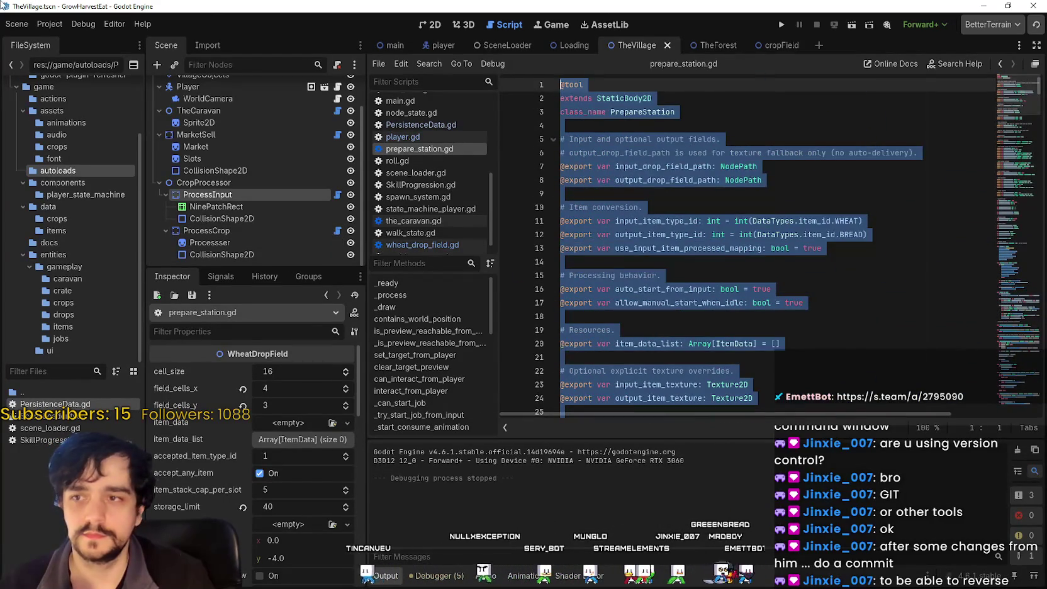
key("ctrl+v")
left_click(856, 355)
key("ctrl+s")
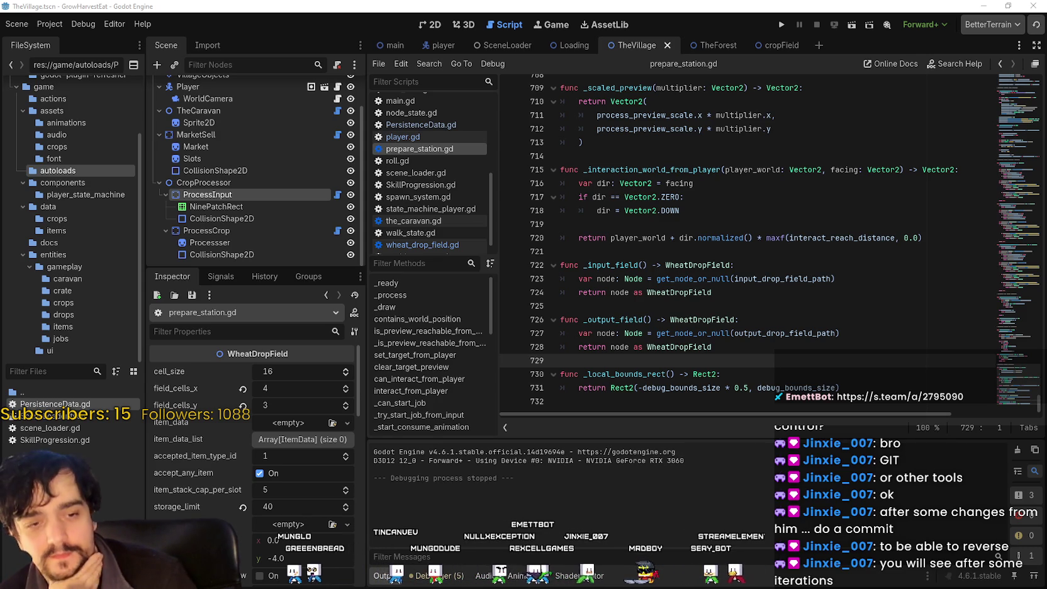
left_click(626, 306)
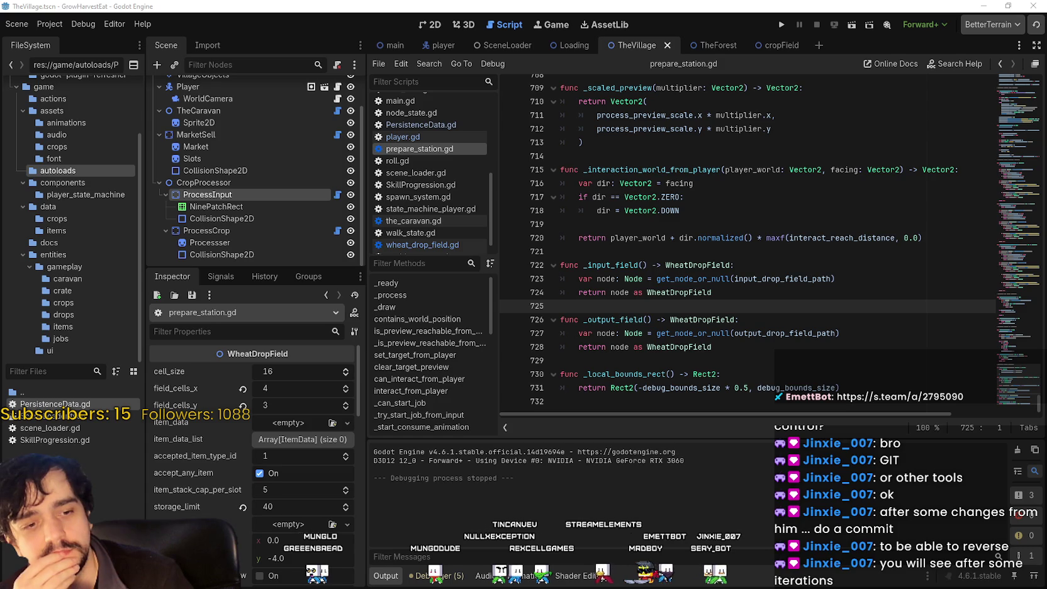
key("alt+Tab")
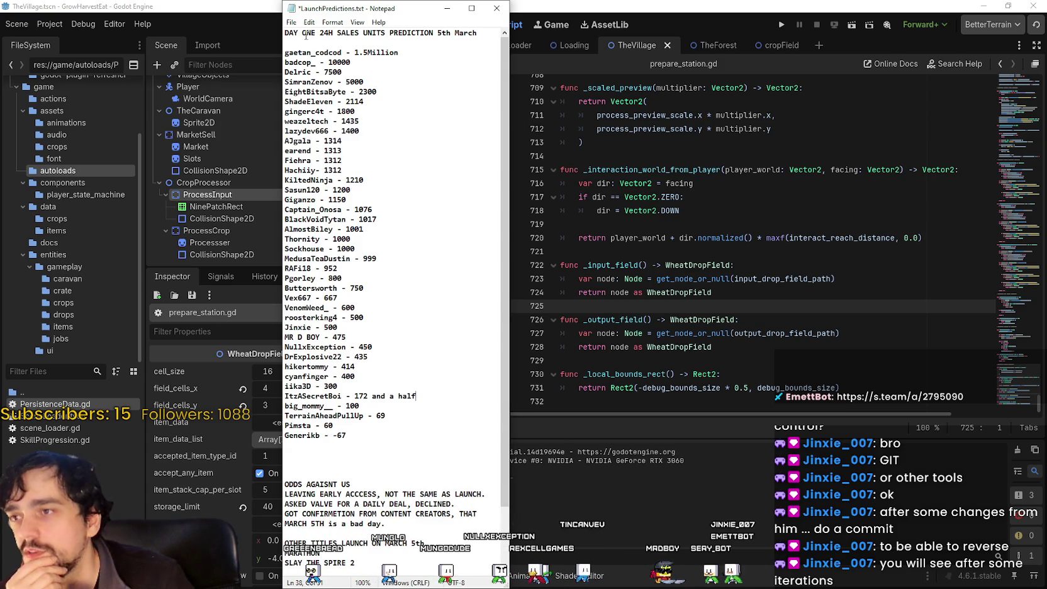
left_click(291, 22)
Save LaunchPredictions.txt via File > Save and look over the day-one predictions list.
left_click(306, 68)
left_click(428, 329)
scroll(429, 329, "down", 3)
scroll(429, 329, "up", 3)
left_click(446, 436)
key("ctrl+shift+Home")
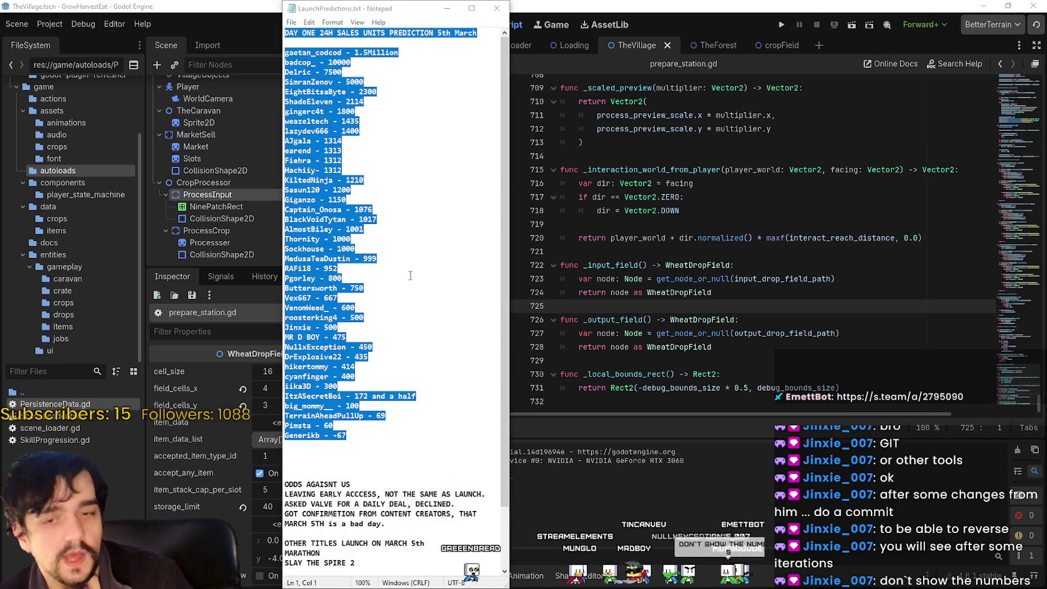
mouse_move(317, 31)
left_mouse_down()
mouse_move(397, 94)
mouse_move(402, 387)
left_mouse_up()
left_click(368, 357)
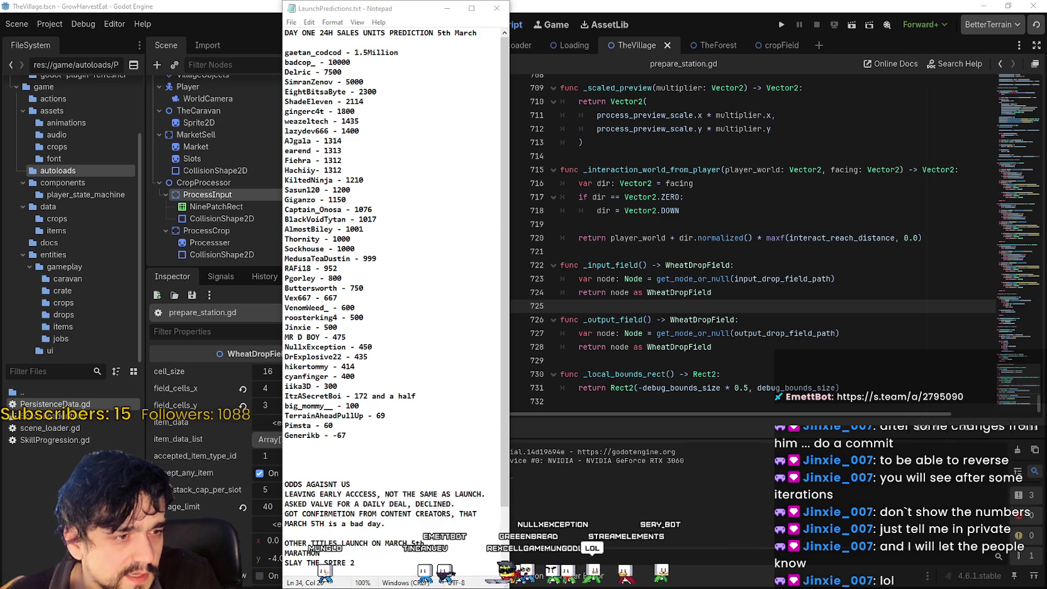
Back in Godot, select ProcessCrop and scroll through its ProcessInput and MarketSell Inspector settings.
left_click(692, 197)
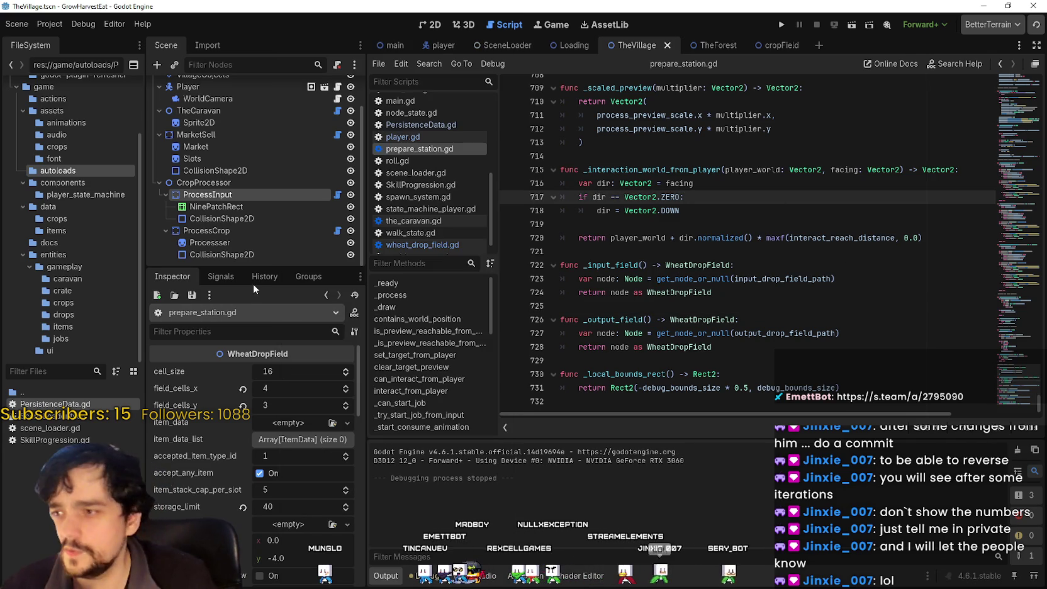
left_click(235, 230)
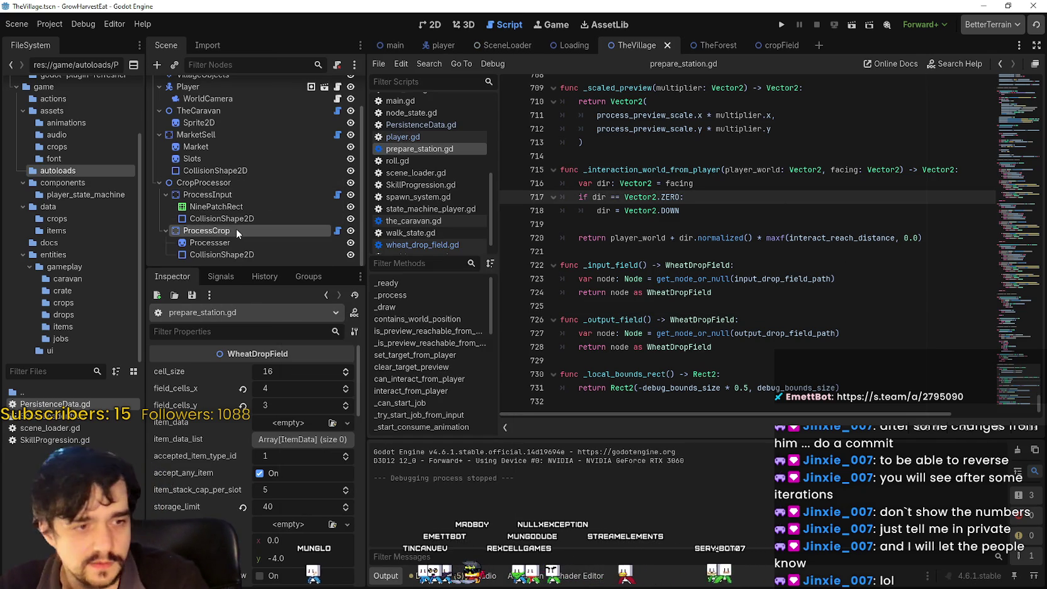
scroll(251, 441, "down", 3)
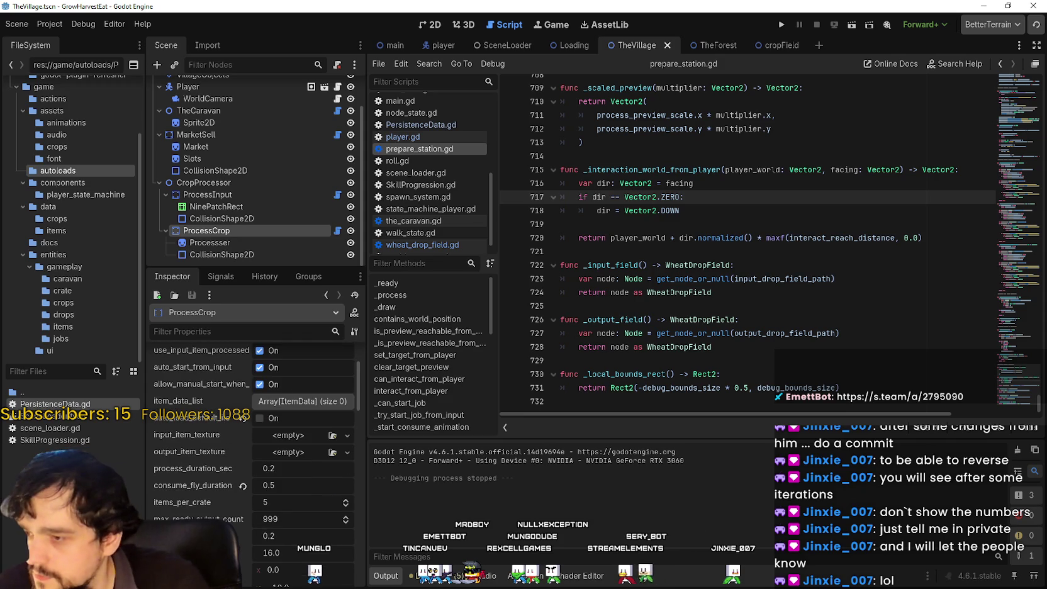
scroll(205, 479, "down", 2)
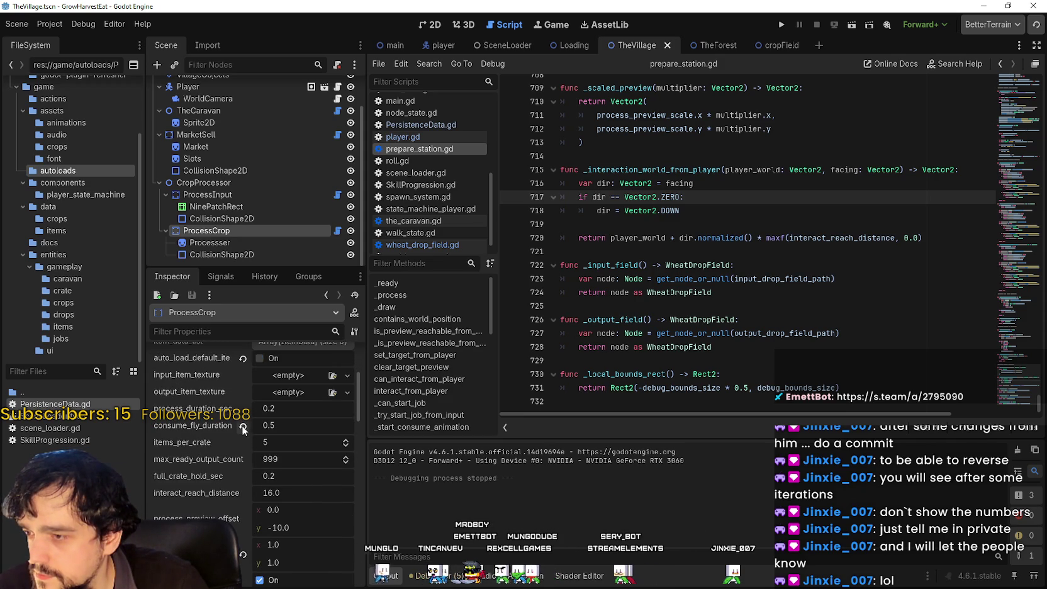
scroll(232, 444, "down", 5)
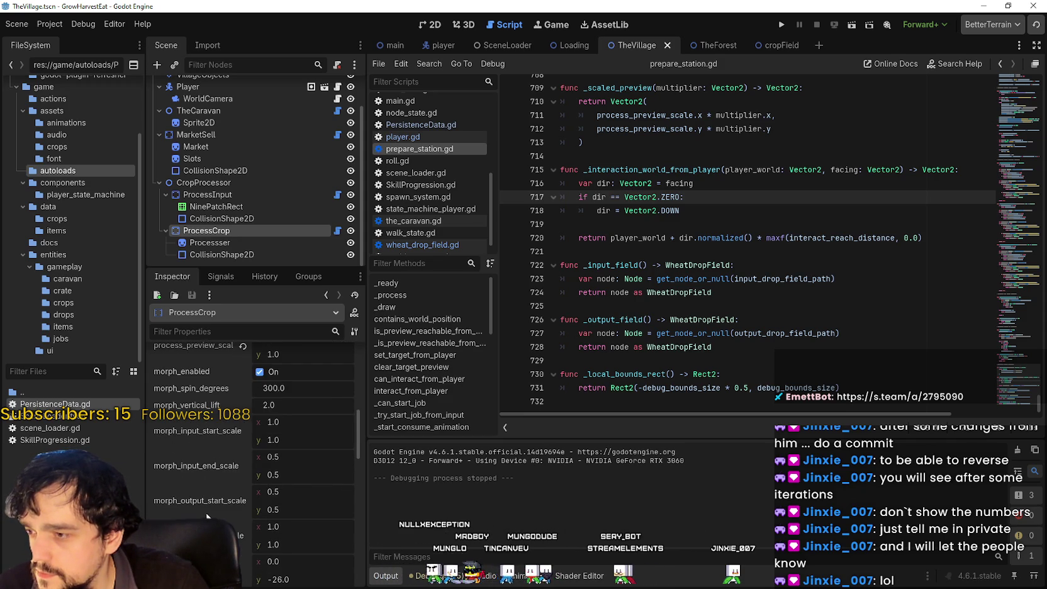
scroll(207, 509, "down", 8)
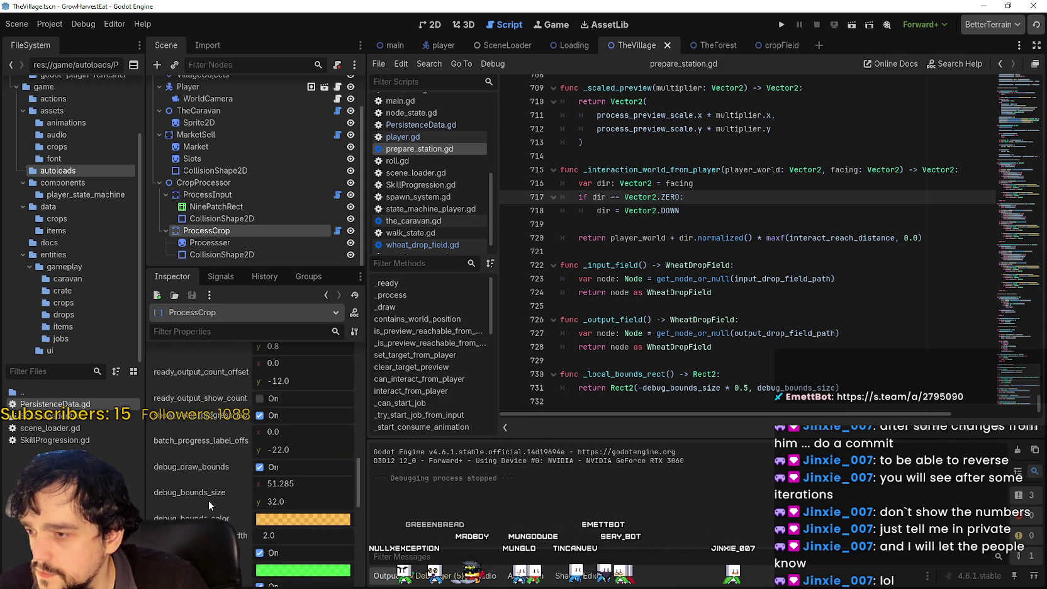
scroll(209, 501, "up", 10)
scroll(211, 493, "up", 3)
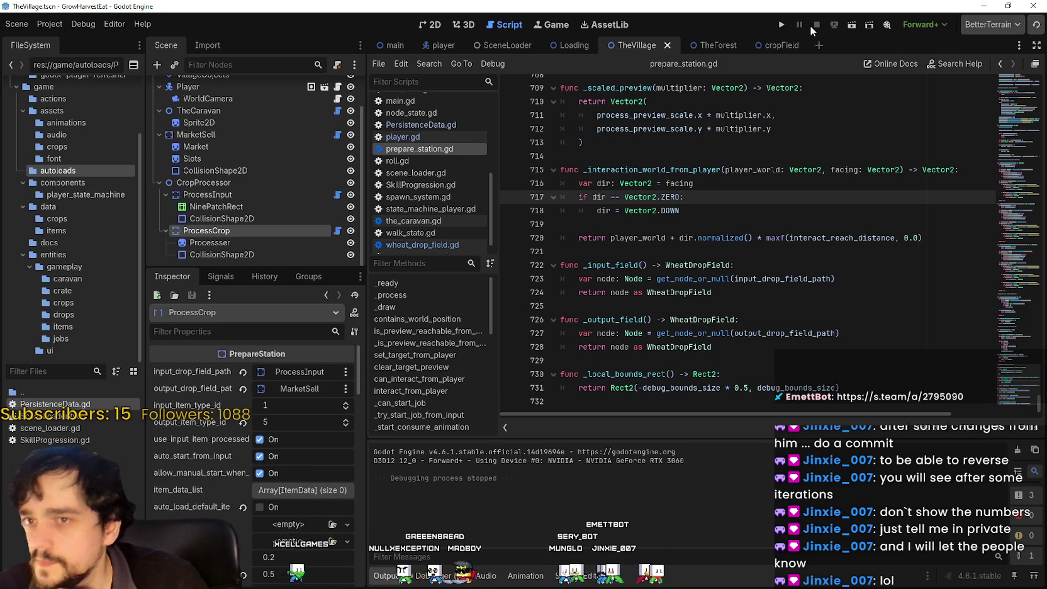
left_click(782, 25)
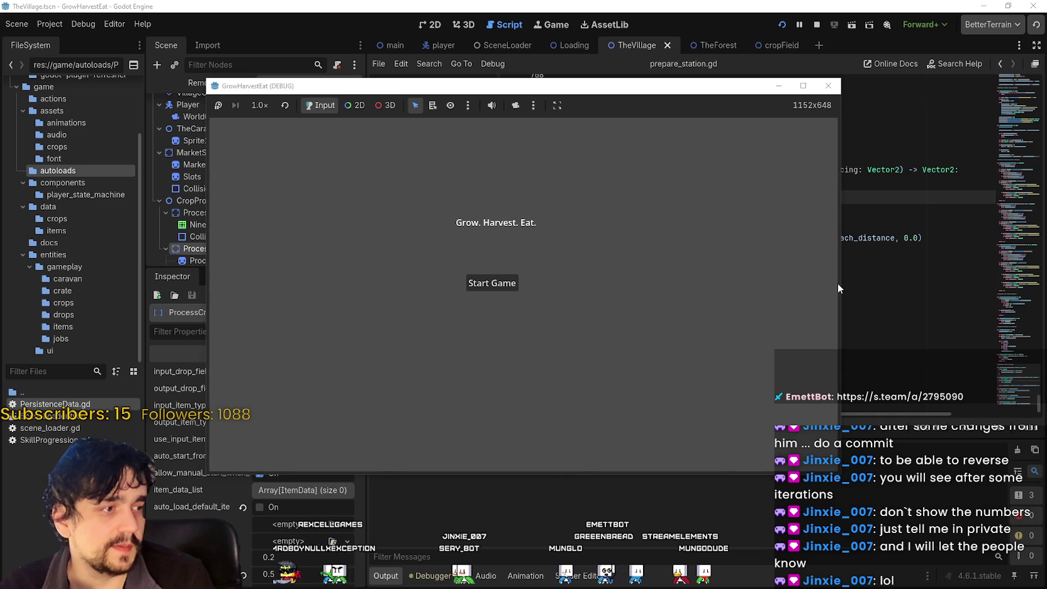
Start a new game in a maximized window, ride to the field, and run at 16x then 1x speed.
left_click(509, 282)
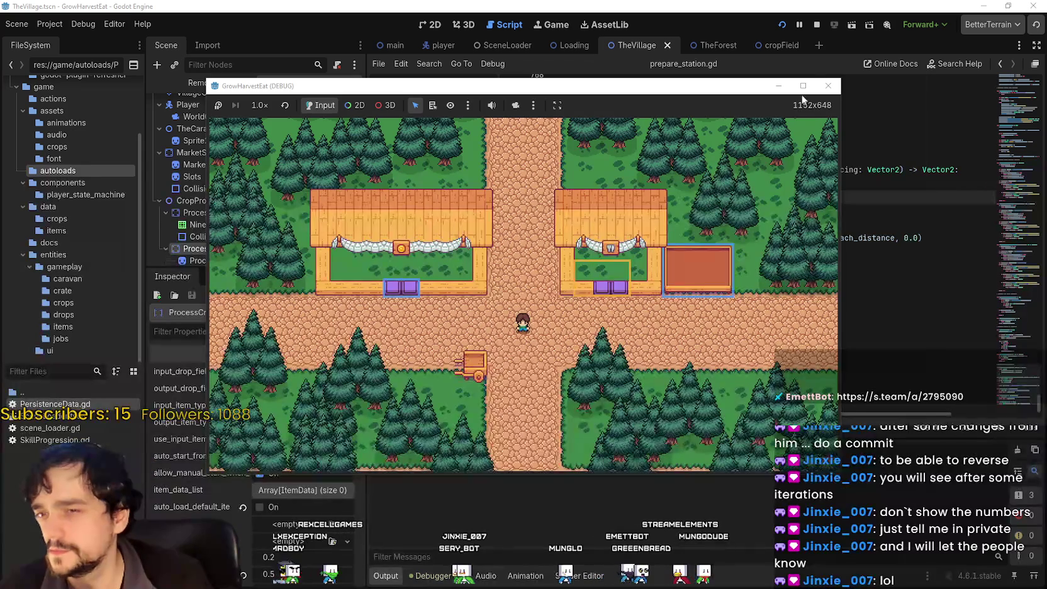
left_click(803, 85)
key("s")
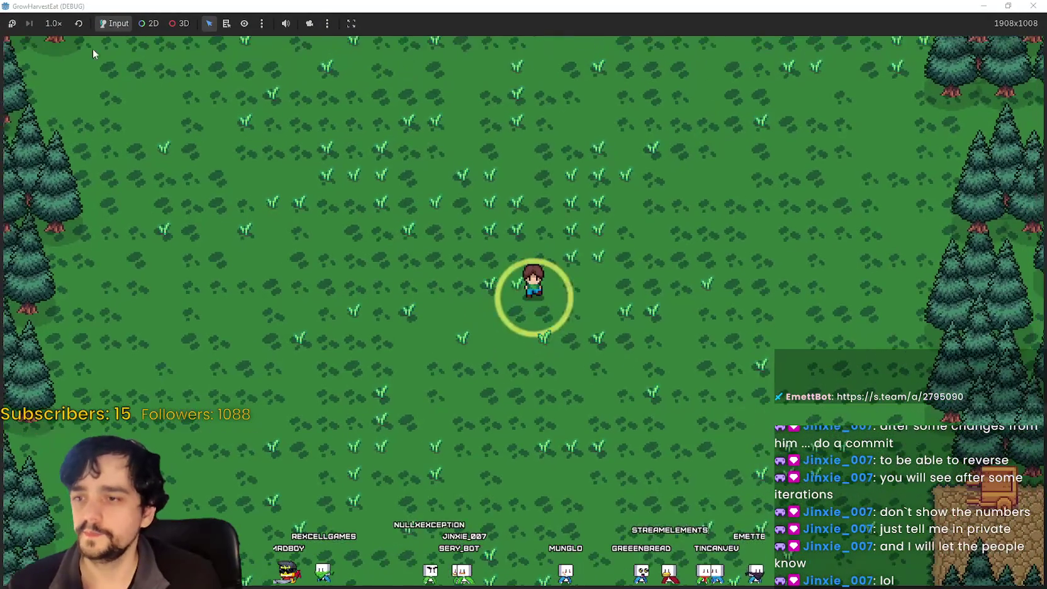
left_click(53, 23)
left_click(69, 192)
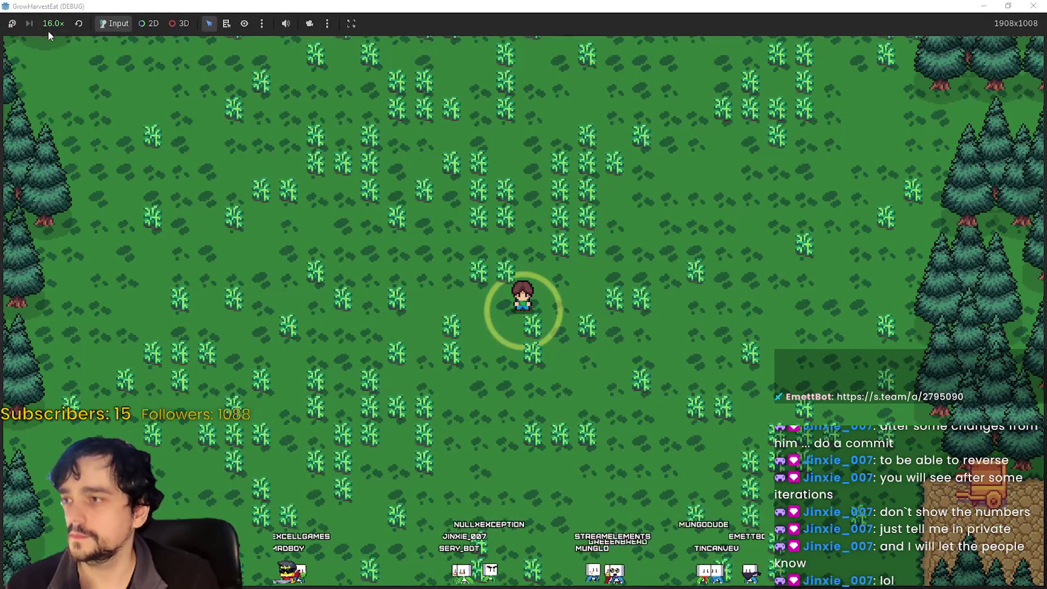
left_click(54, 23)
left_click(66, 105)
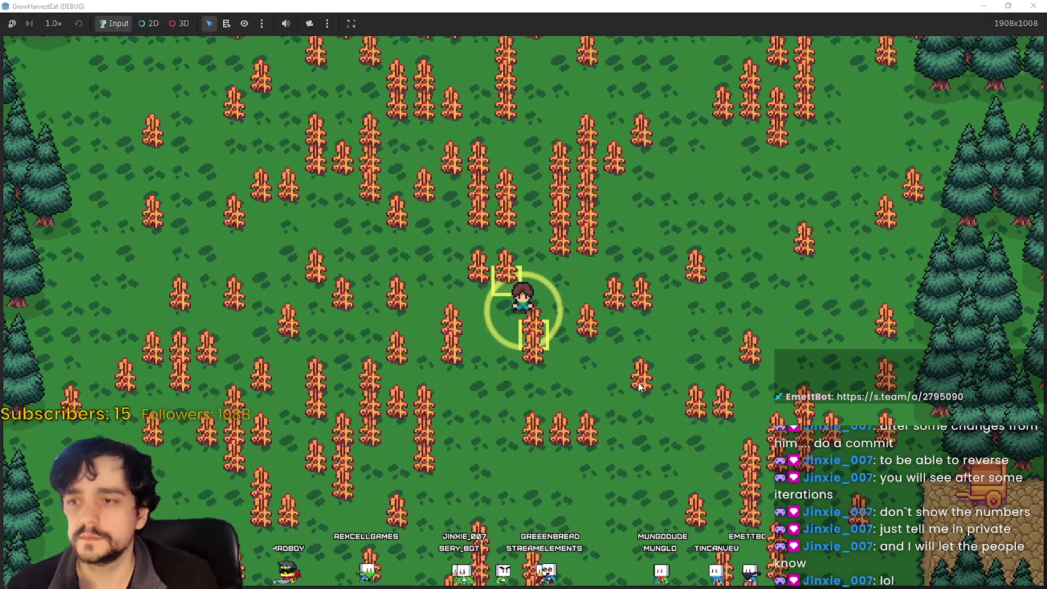
Harvest the ripe wheat across the field and ride the cart back to the village.
key("w")
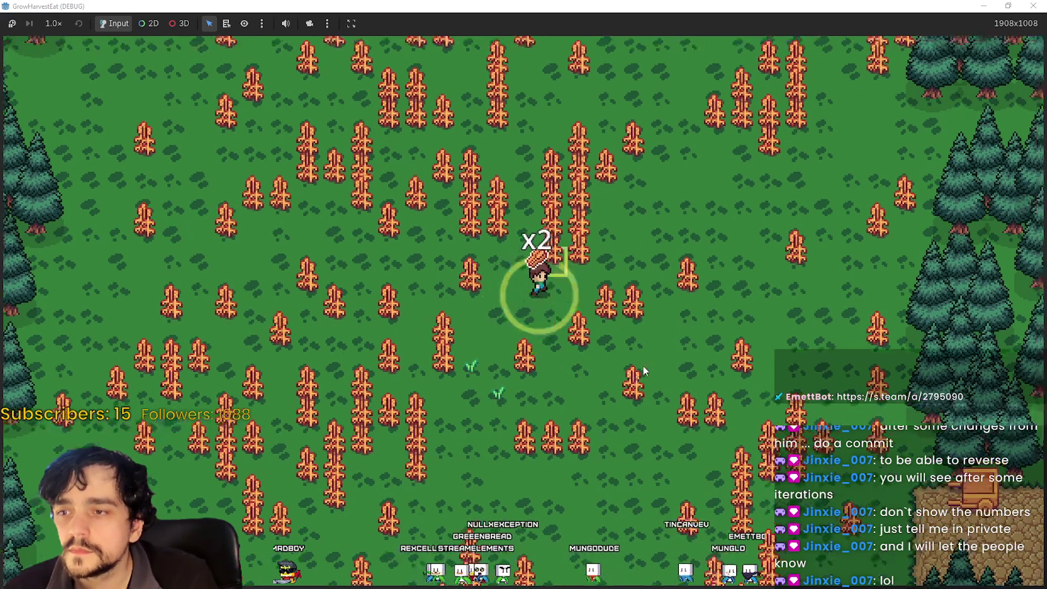
key("w")
key("d")
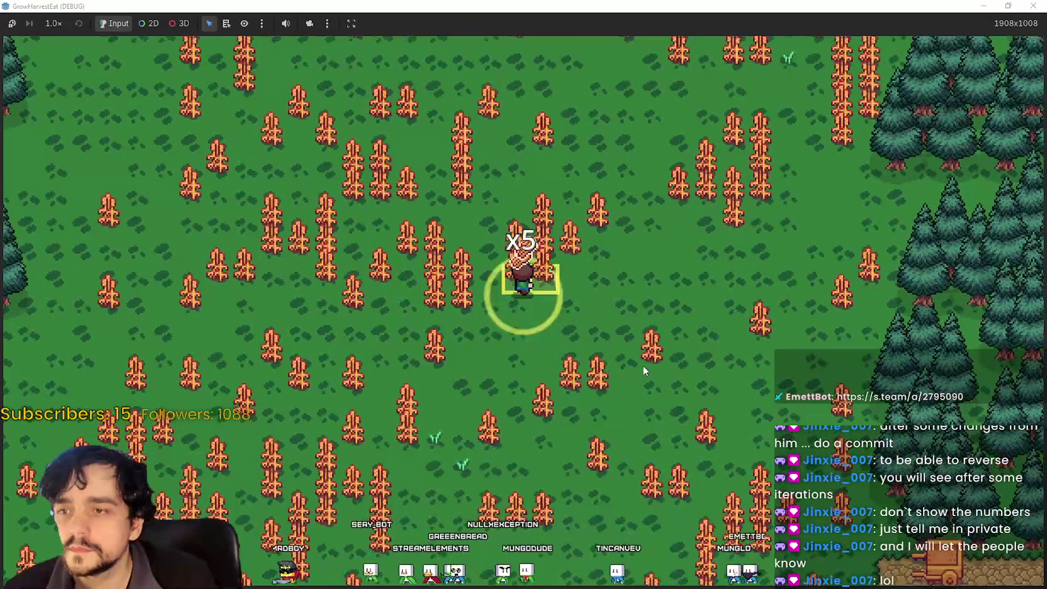
key("w")
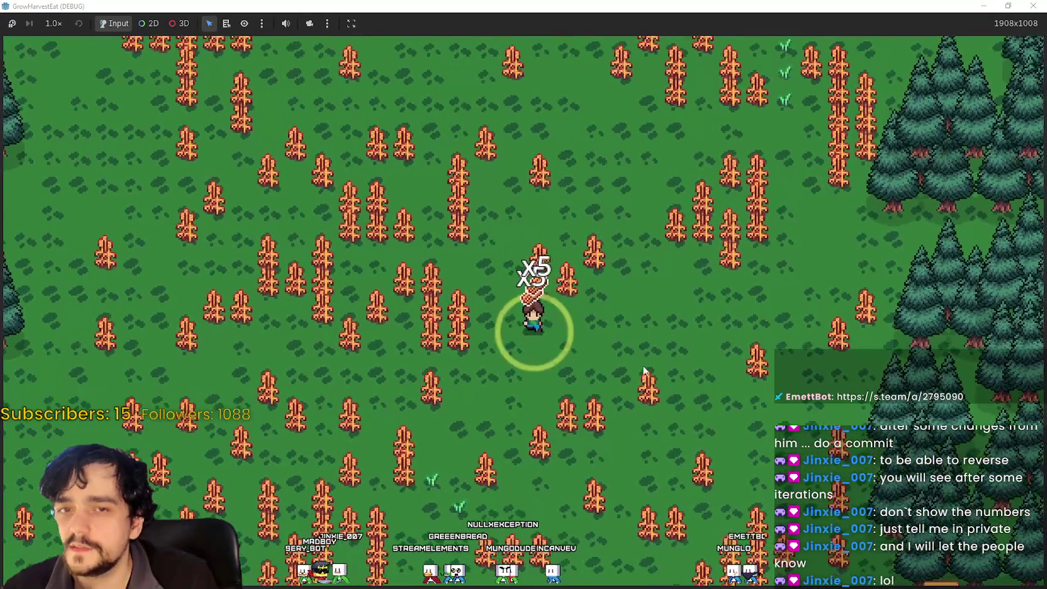
key("s")
key("d")
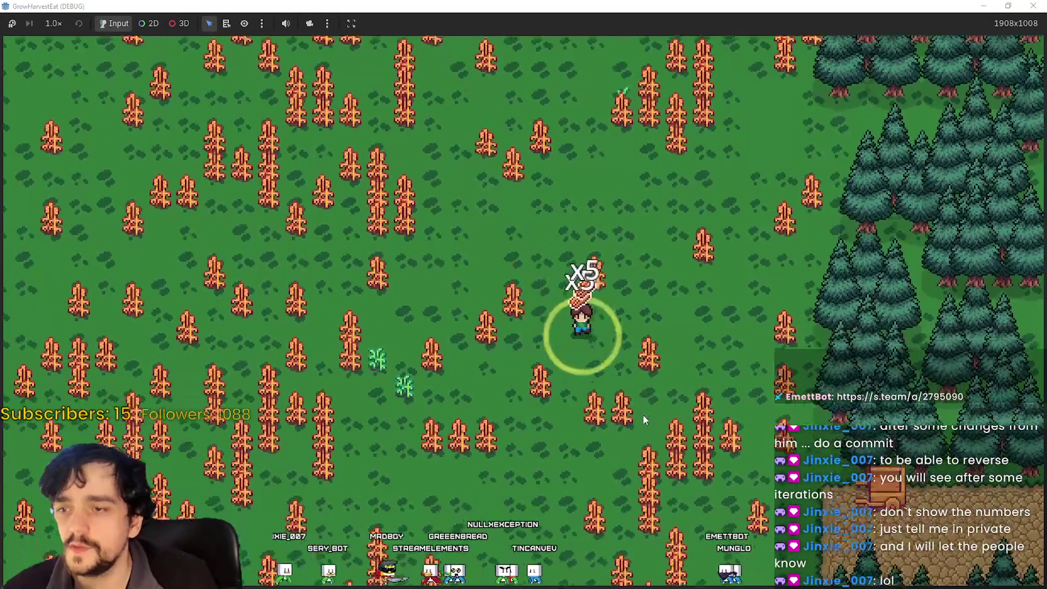
key("s")
key("d")
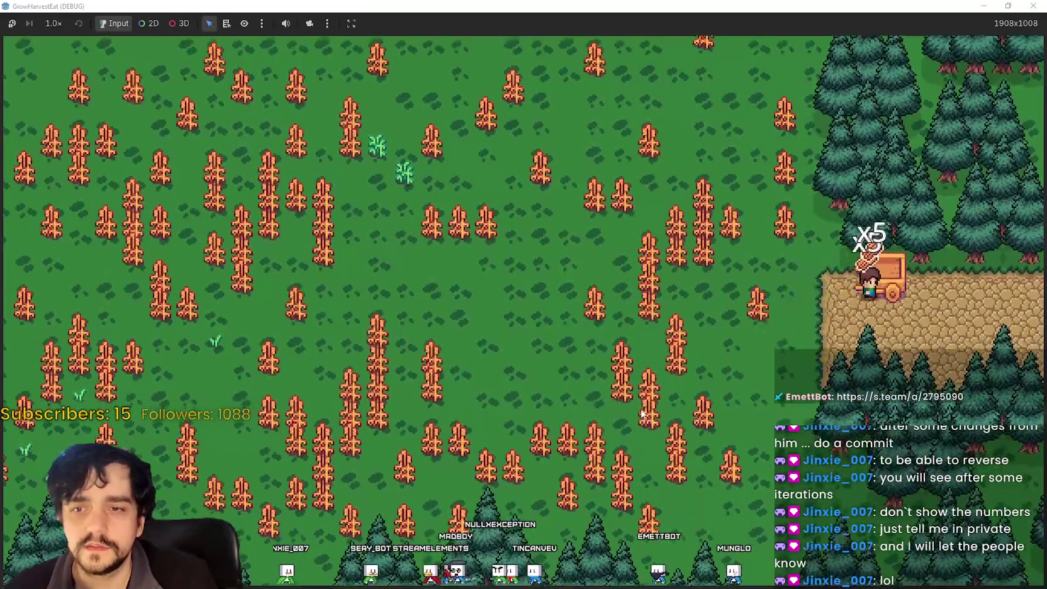
key("w")
key("d")
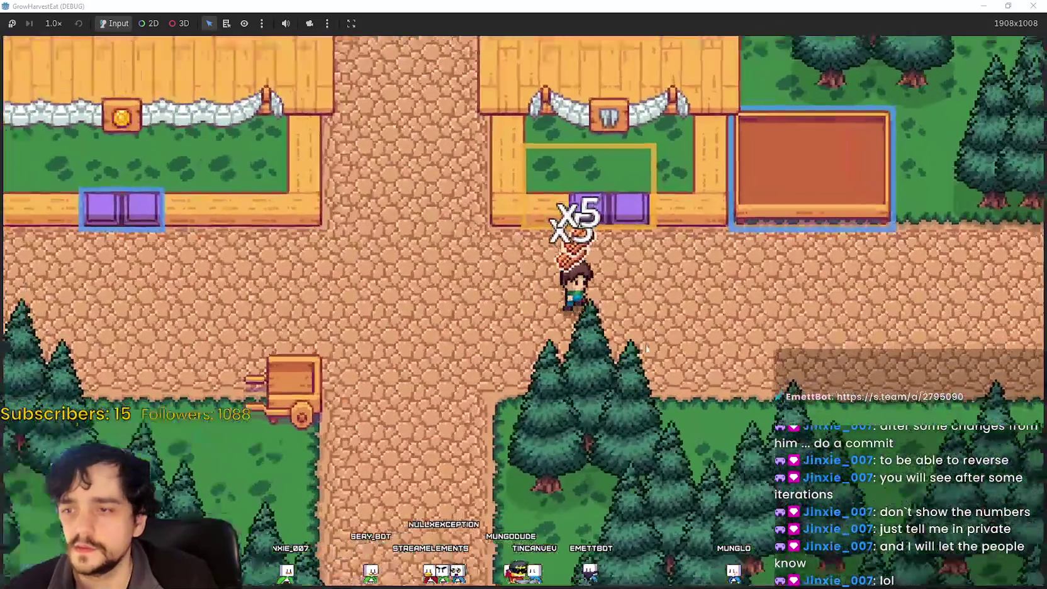
key("d")
Deliver wheat to the processing house, store the bread in the left crate, and return to the field.
key("w")
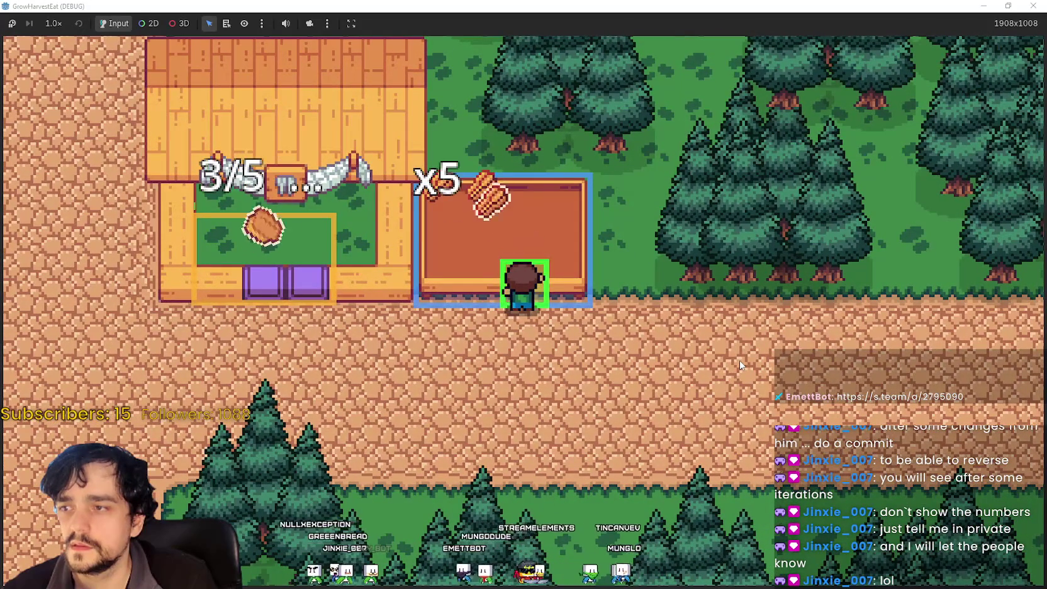
key("a")
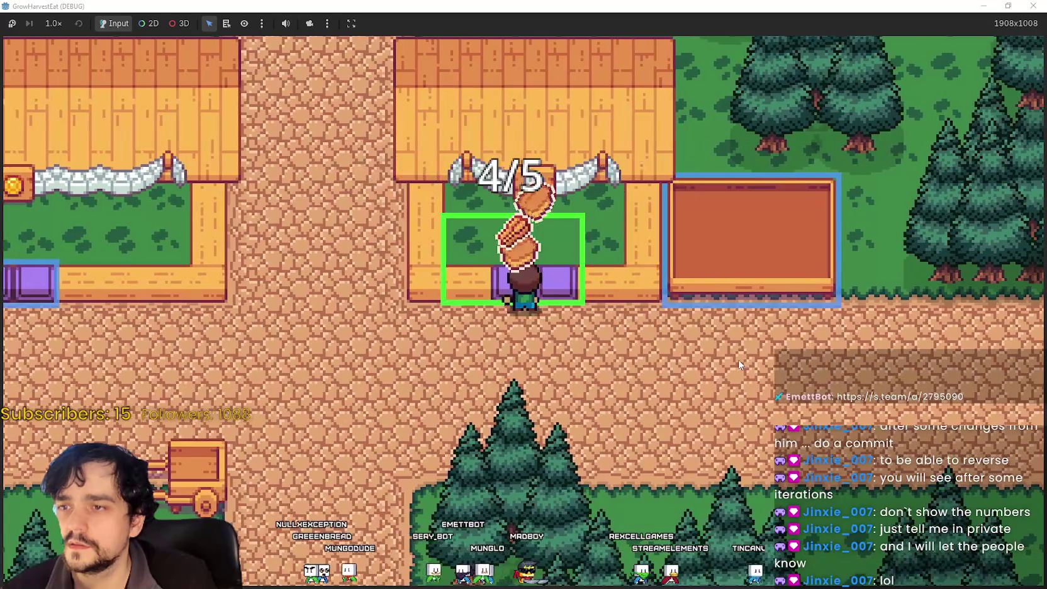
key("a")
key("d")
key("a")
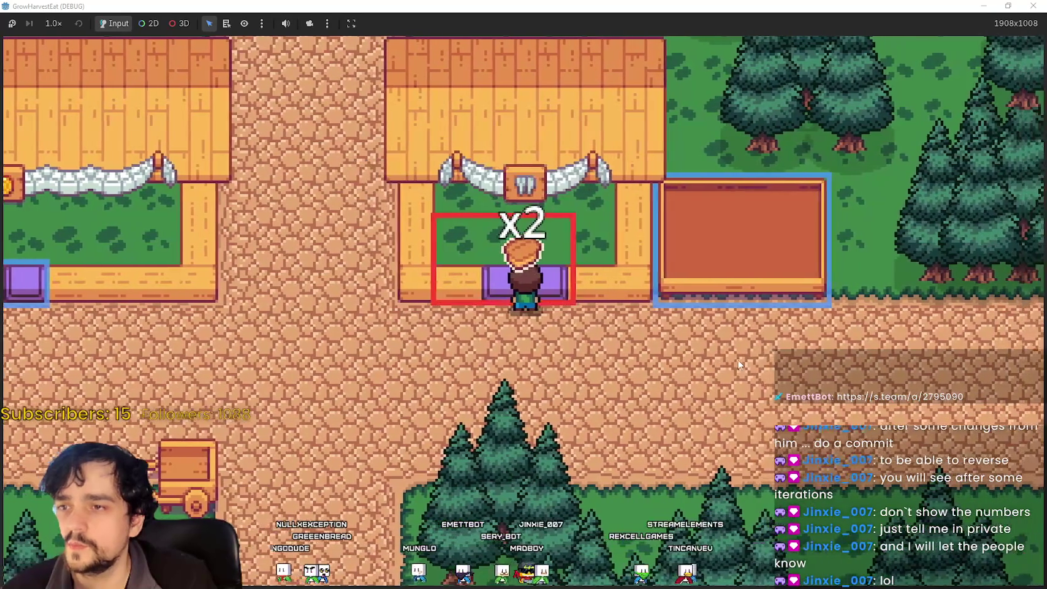
key("a")
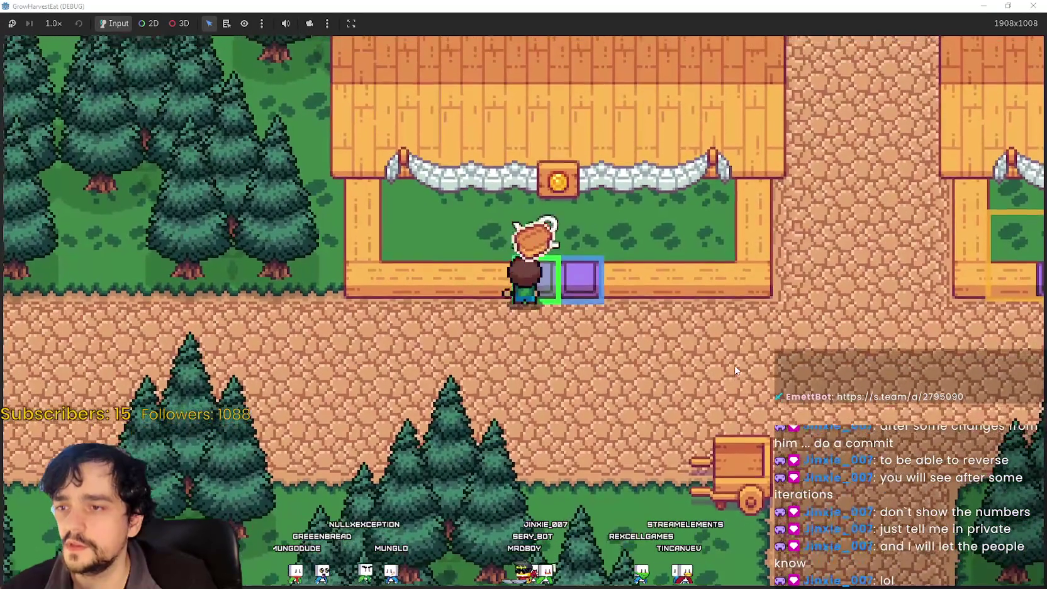
key("s")
key("d")
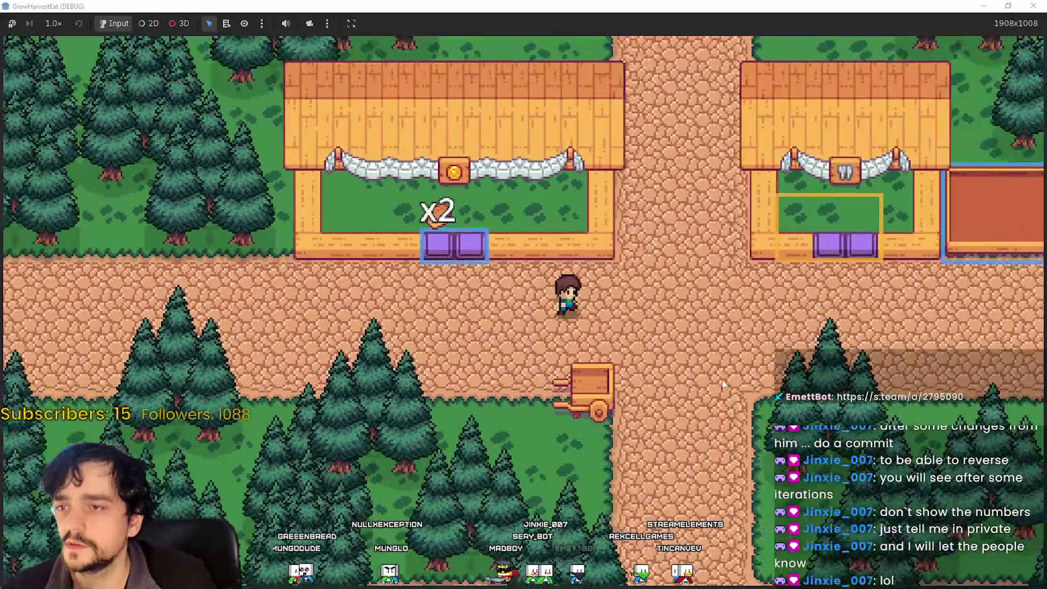
key("s")
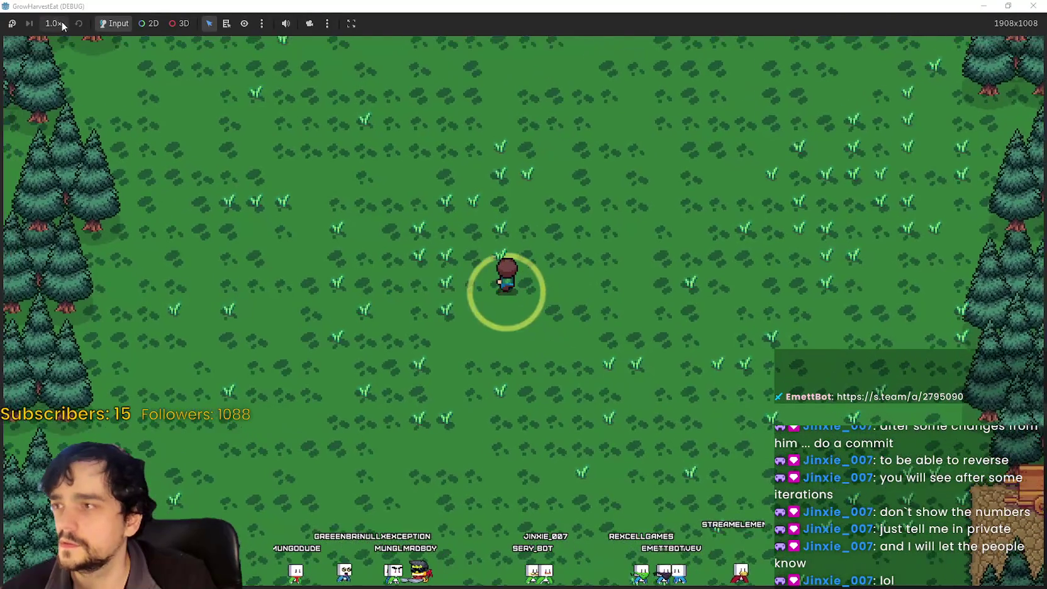
Run the game at 16x then 1x speed and harvest crops across the field.
left_click(54, 23)
left_click(51, 215)
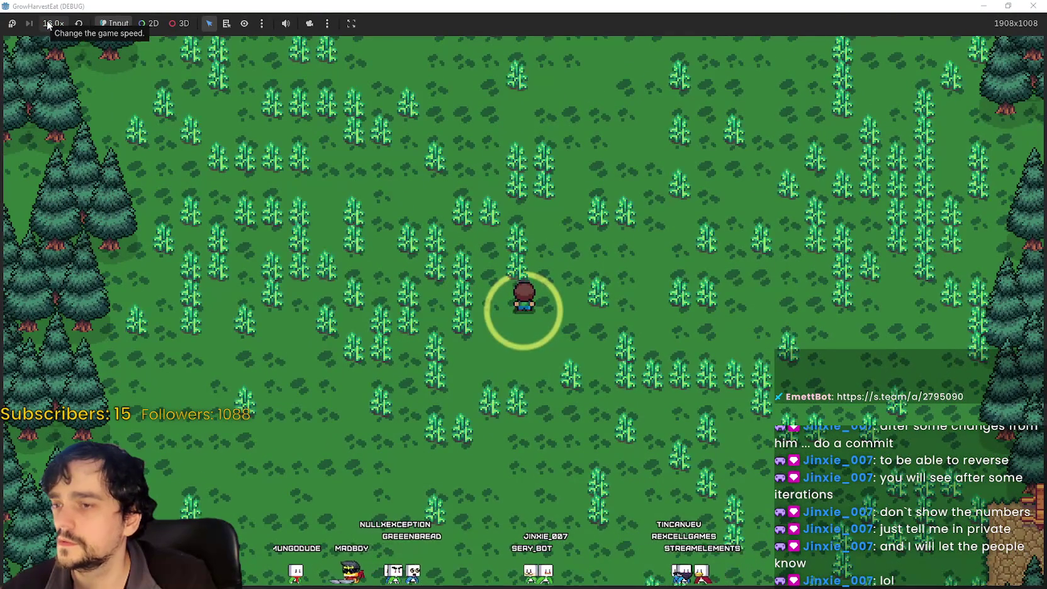
left_click(51, 23)
left_click(67, 106)
key("w")
key("a")
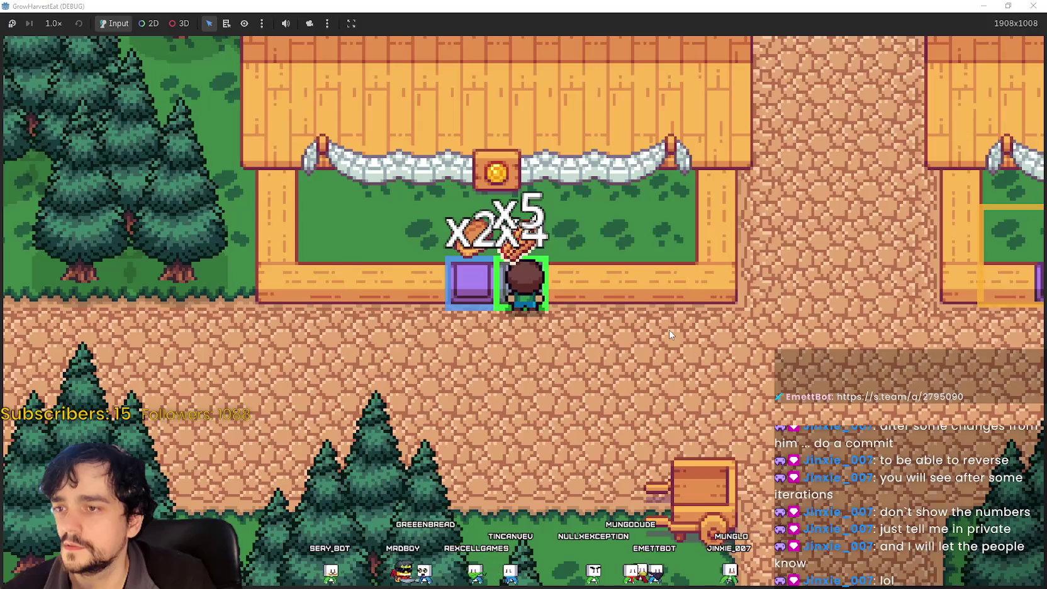
Carry crops between the crate plot and the middle stall until it reads 4/5, then restore the window.
key("d")
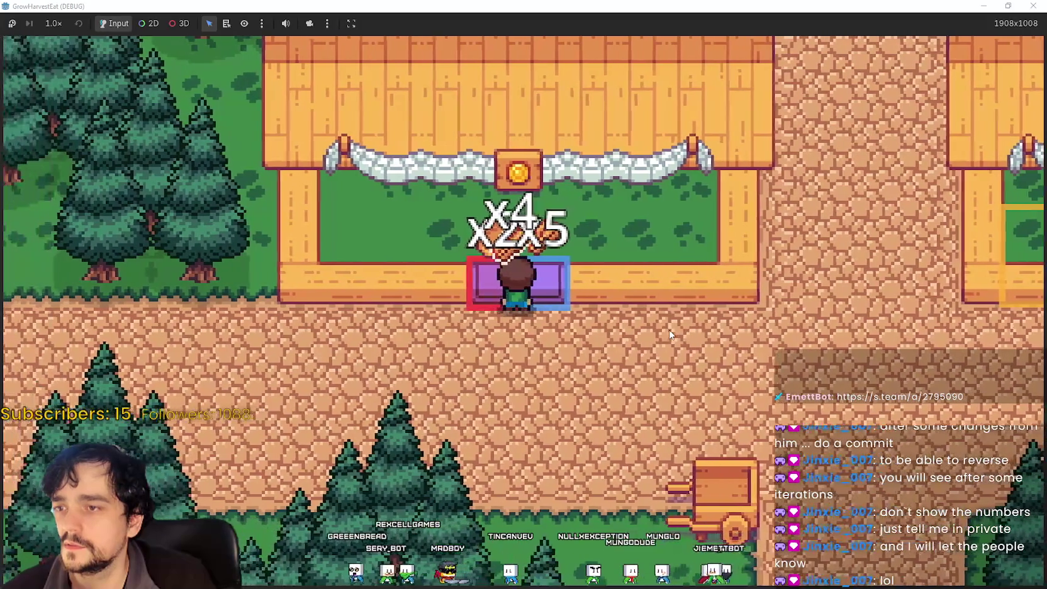
key("d")
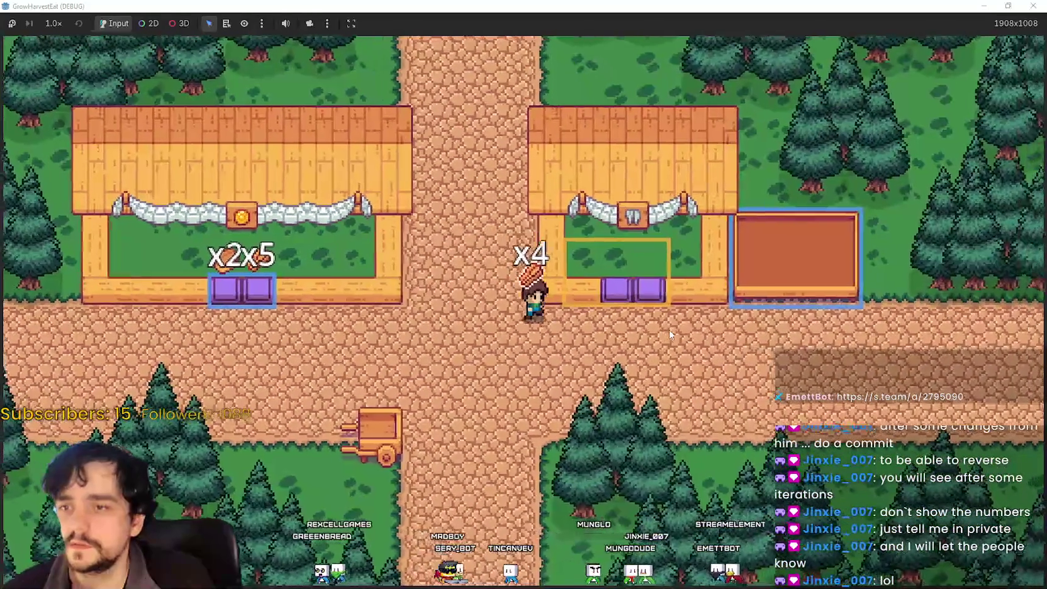
key("d")
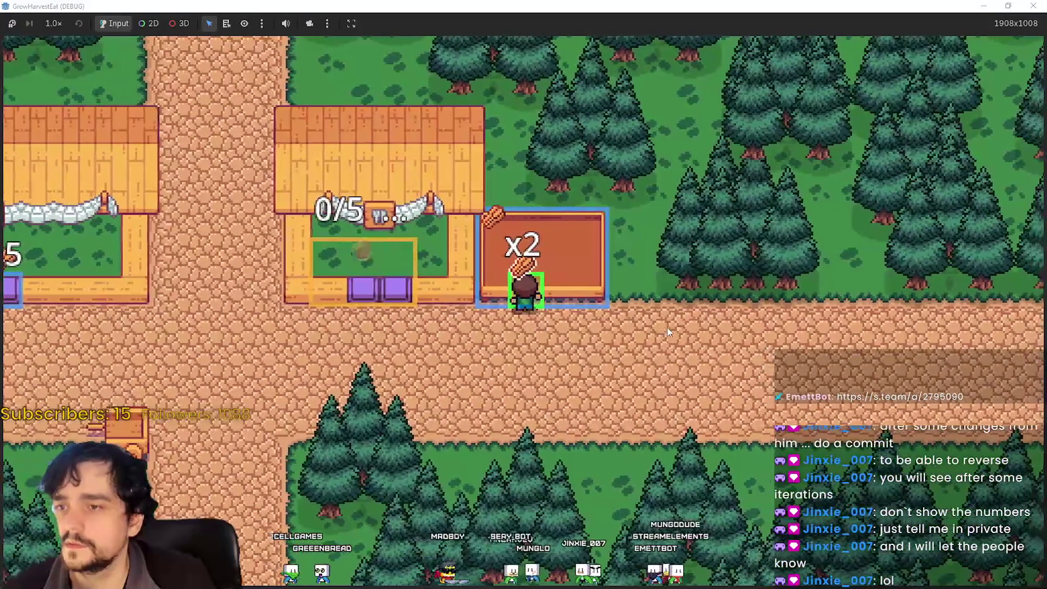
key("a")
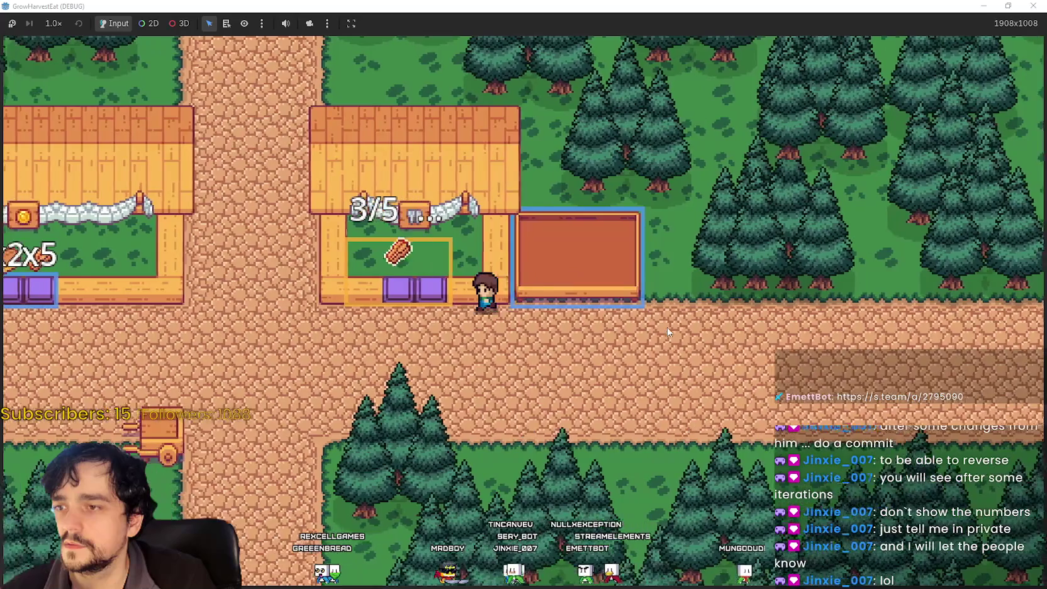
key("a")
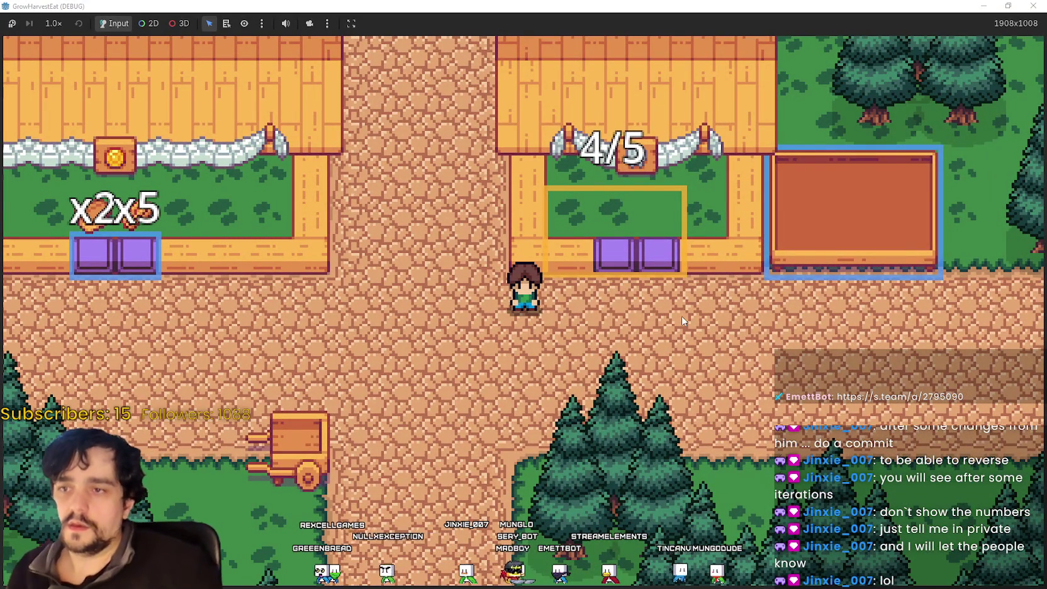
double_click(501, 6)
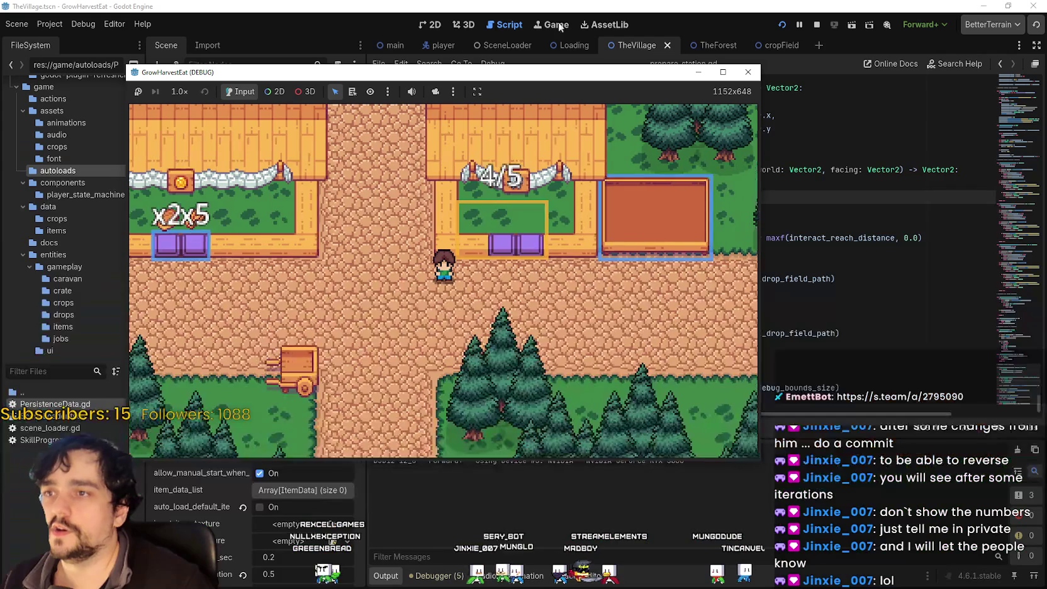
Stop the running game and place the caret on empty line 719 of prepare_station.gd.
left_click(816, 25)
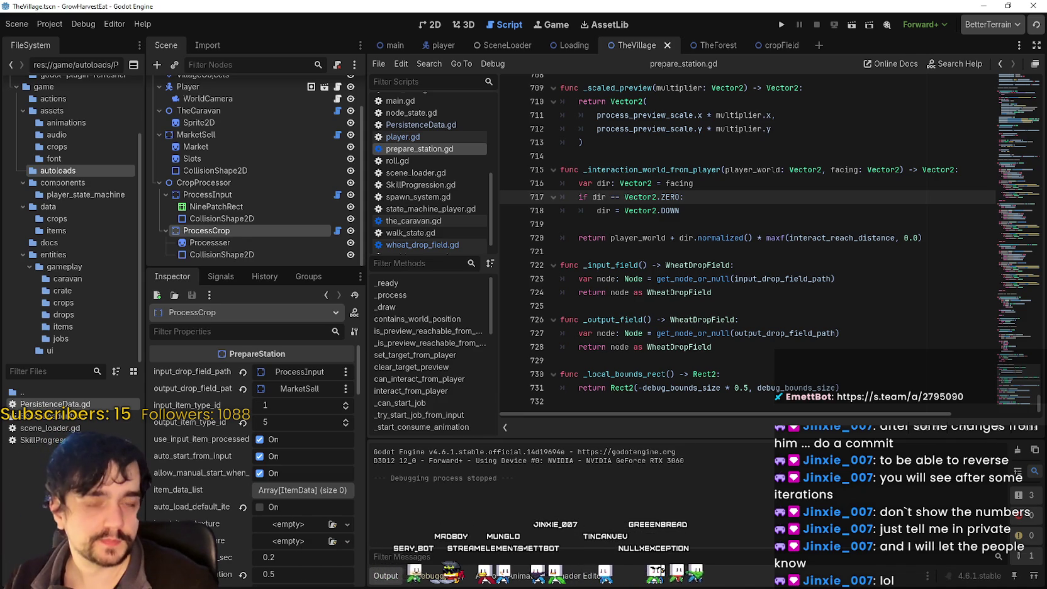
left_click(771, 280)
left_click(708, 237)
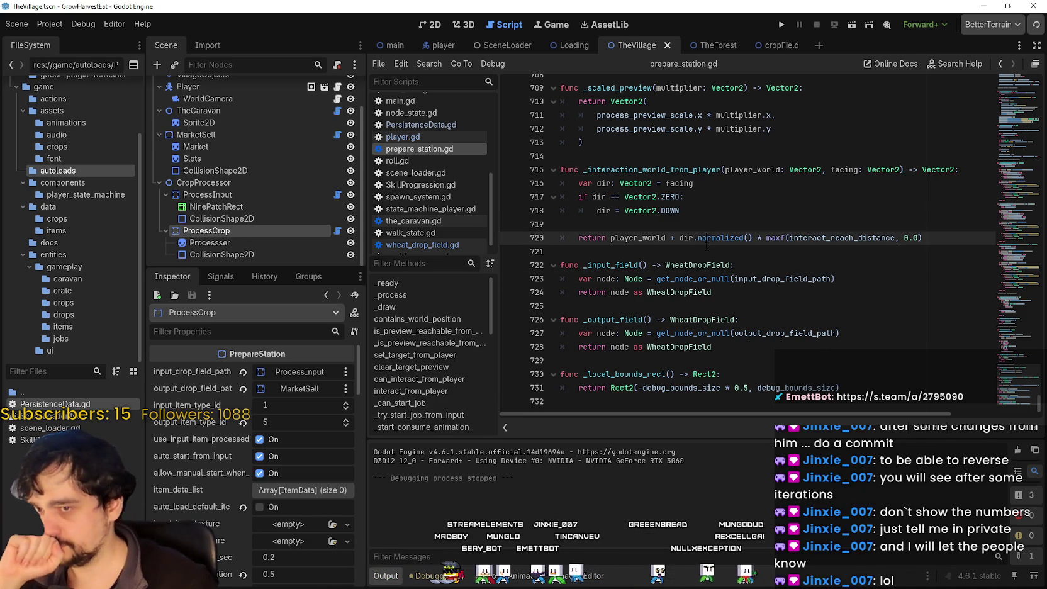
left_click(707, 250)
left_click(710, 227)
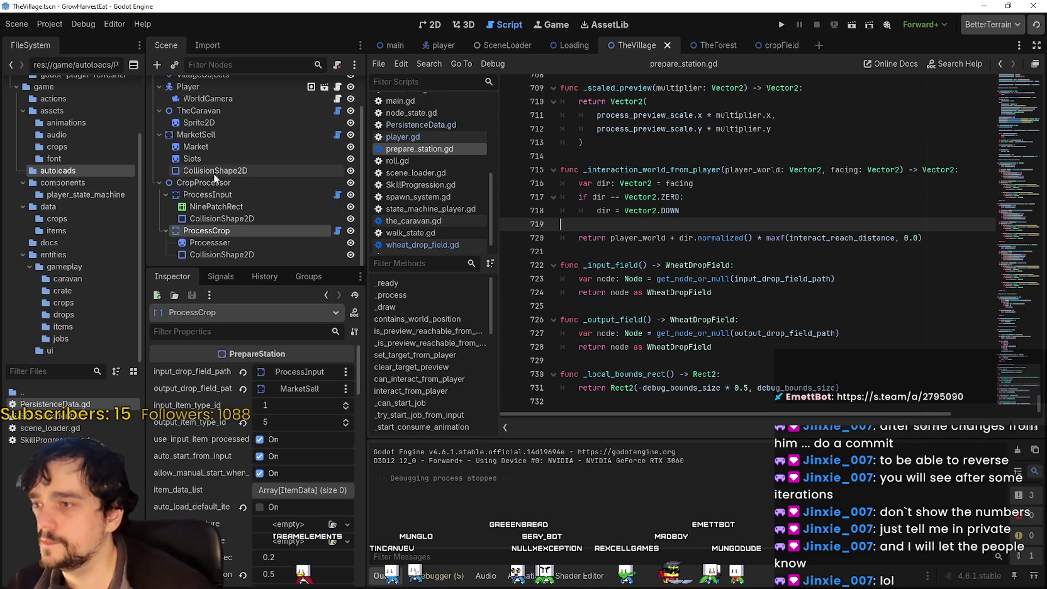
Select the ProcessCrop node and enable auto_load_default_item in its Inspector.
left_click(260, 194)
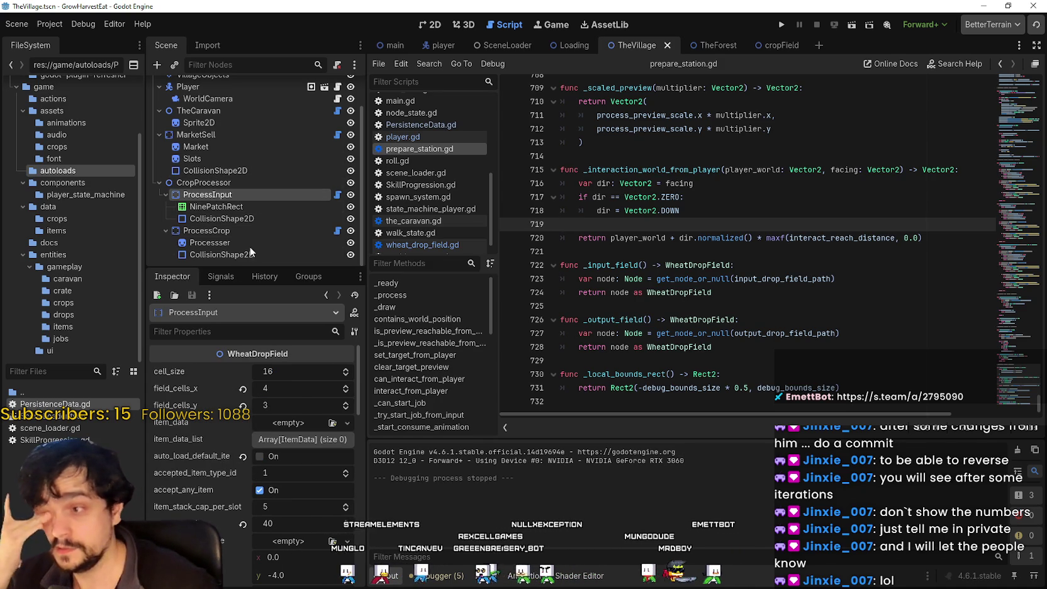
left_click(239, 219)
left_click(237, 233)
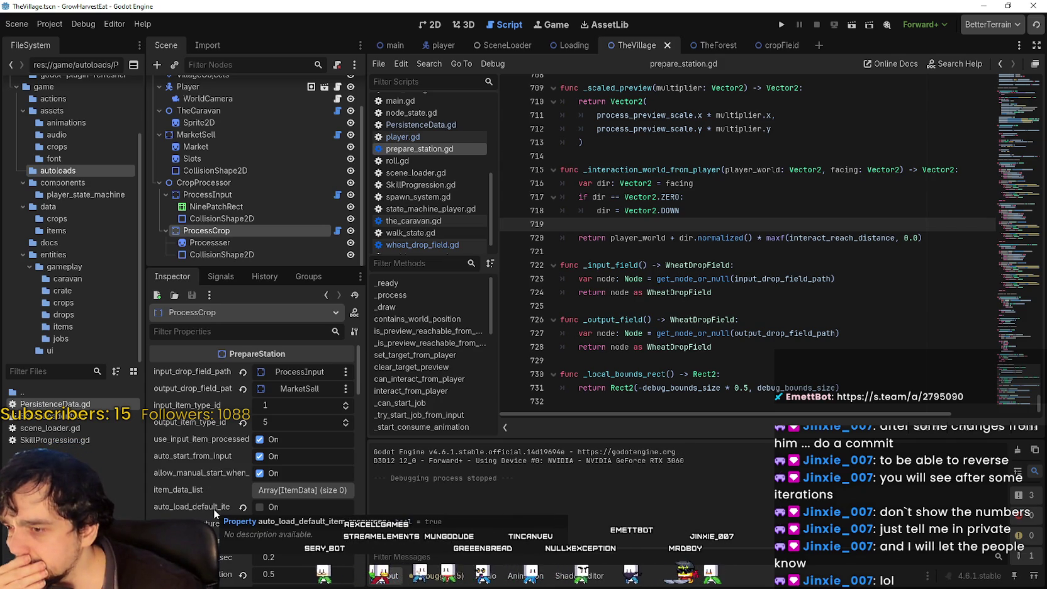
left_click(252, 508)
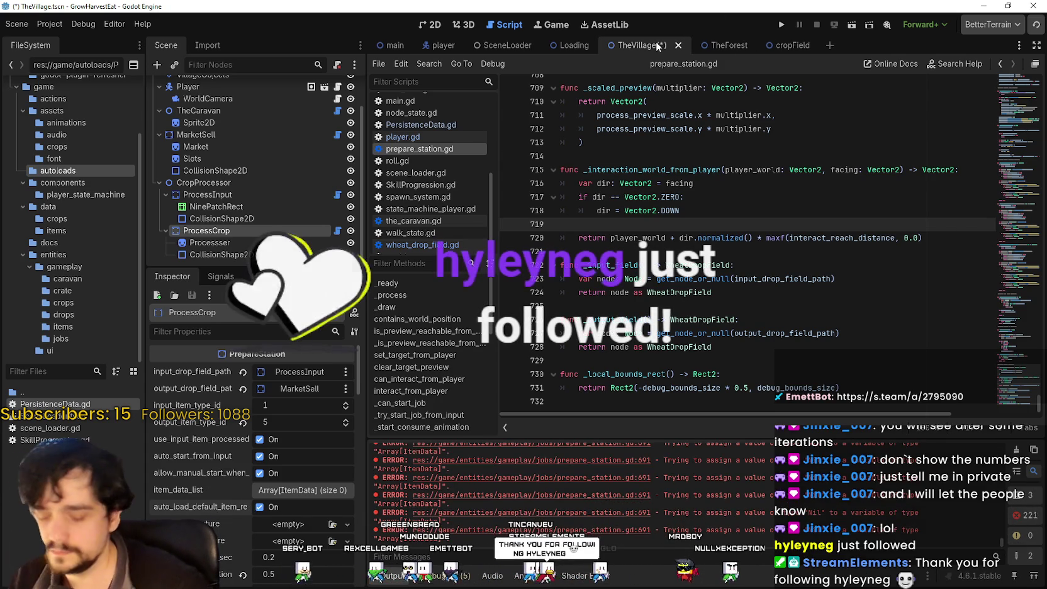
Close TheVillage scene, reopen it with Ctrl+Shift+T, and review ProcessCrop's Inspector properties.
left_click(678, 46)
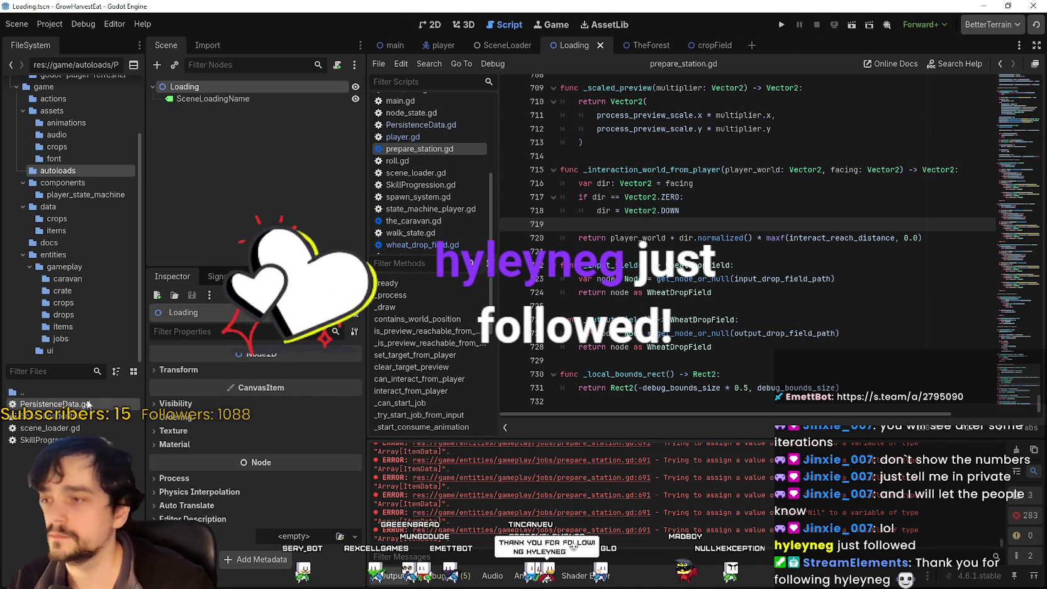
scroll(69, 151, "up", 3)
left_click(43, 156)
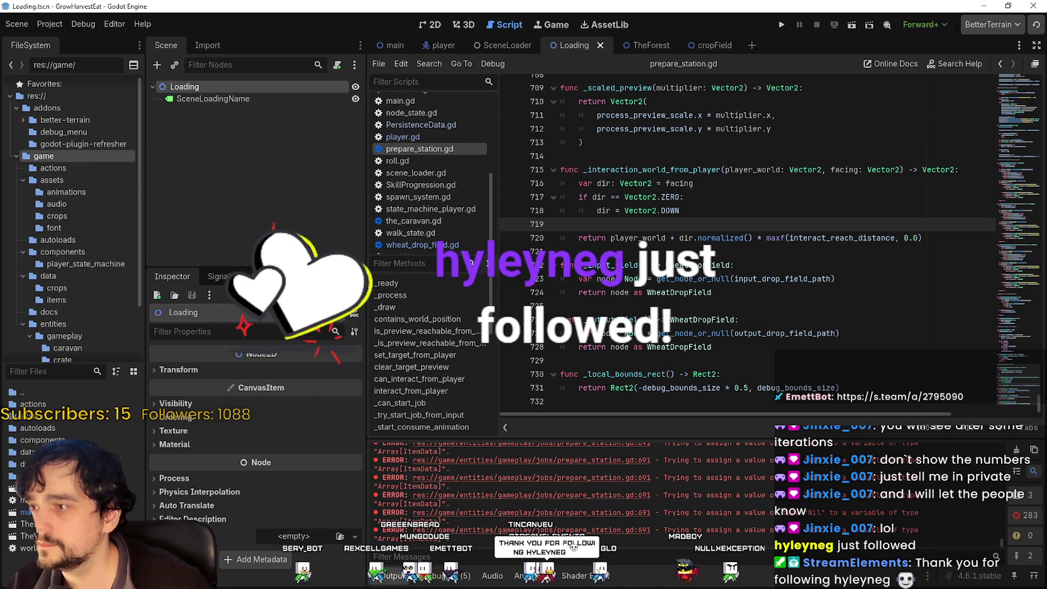
key("ctrl+shift+t")
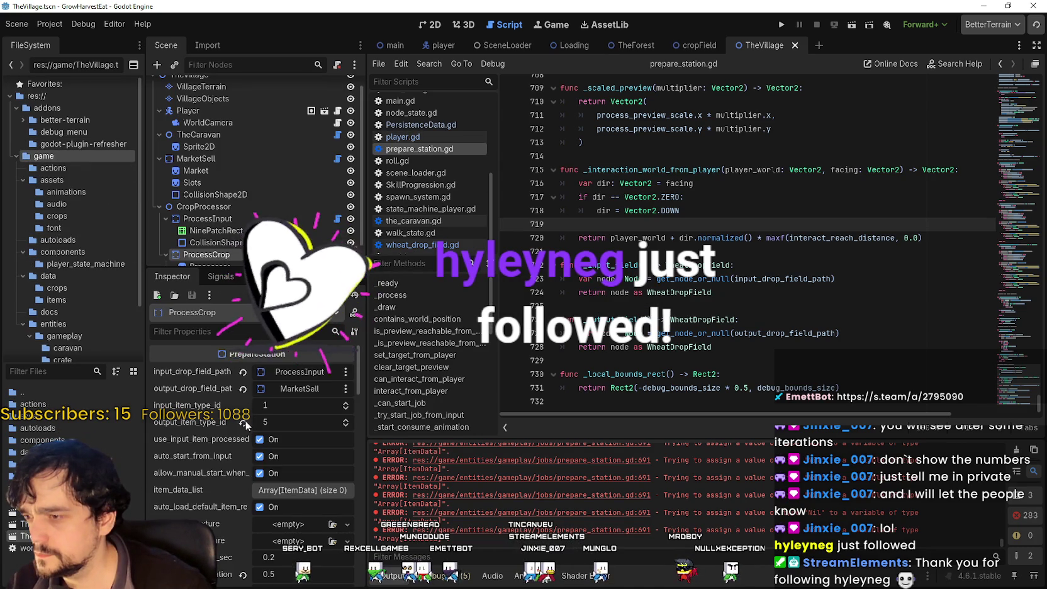
scroll(213, 439, "down", 3)
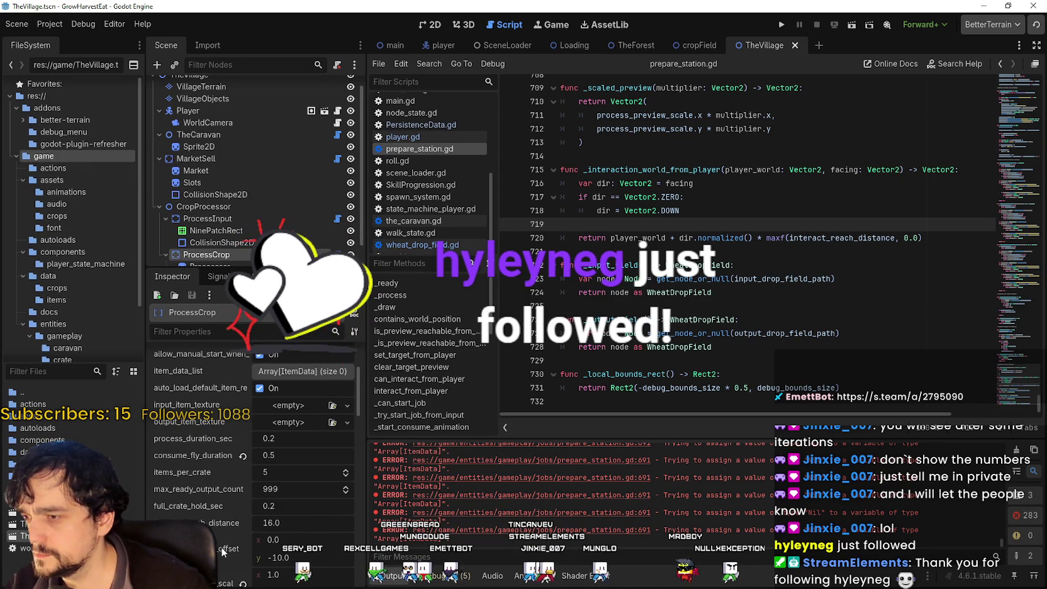
scroll(220, 542, "down", 1)
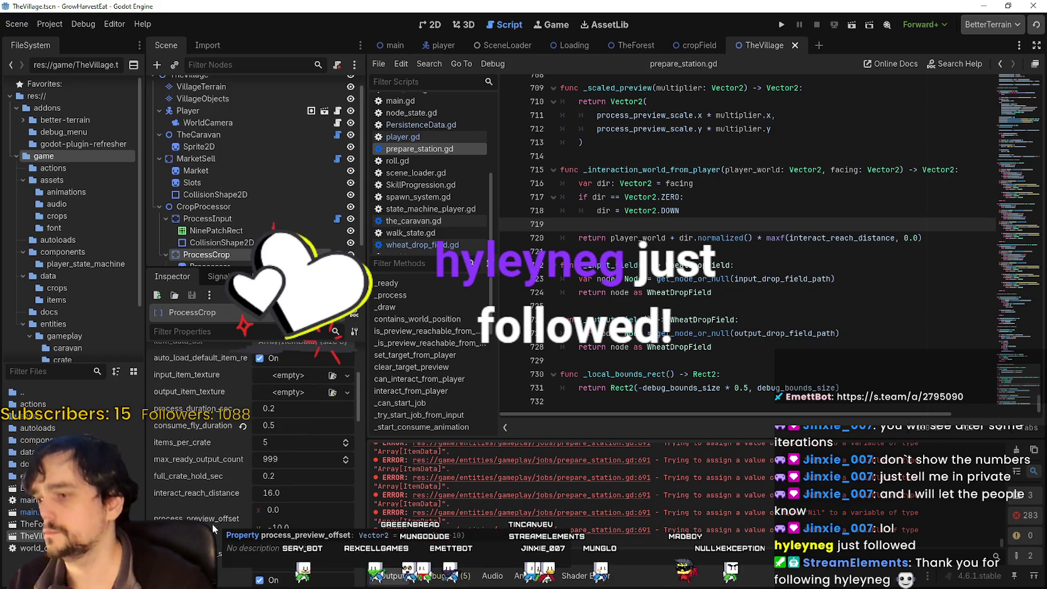
scroll(208, 505, "down", 2)
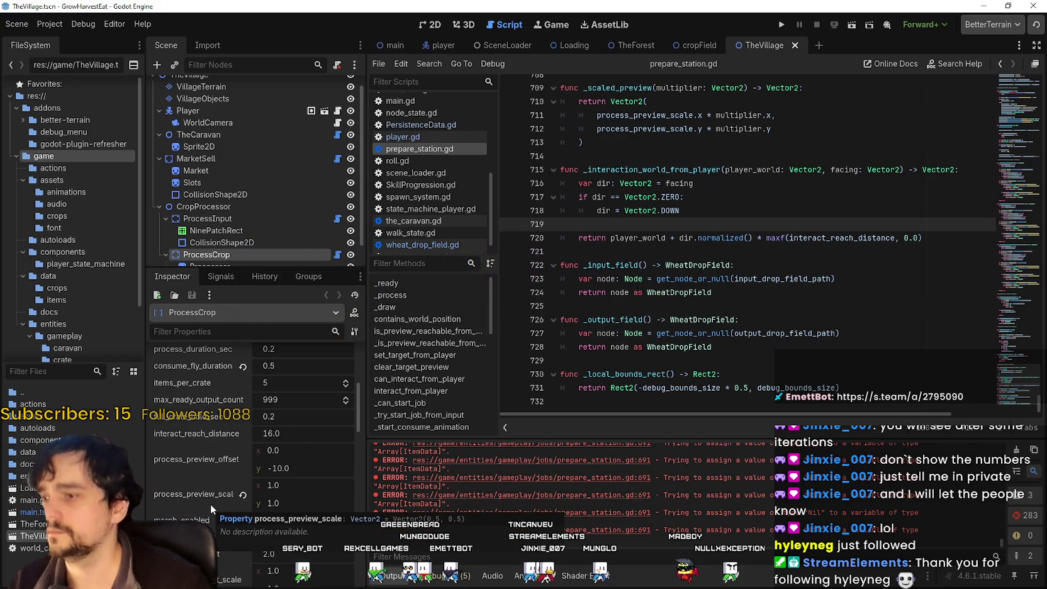
scroll(210, 501, "down", 1)
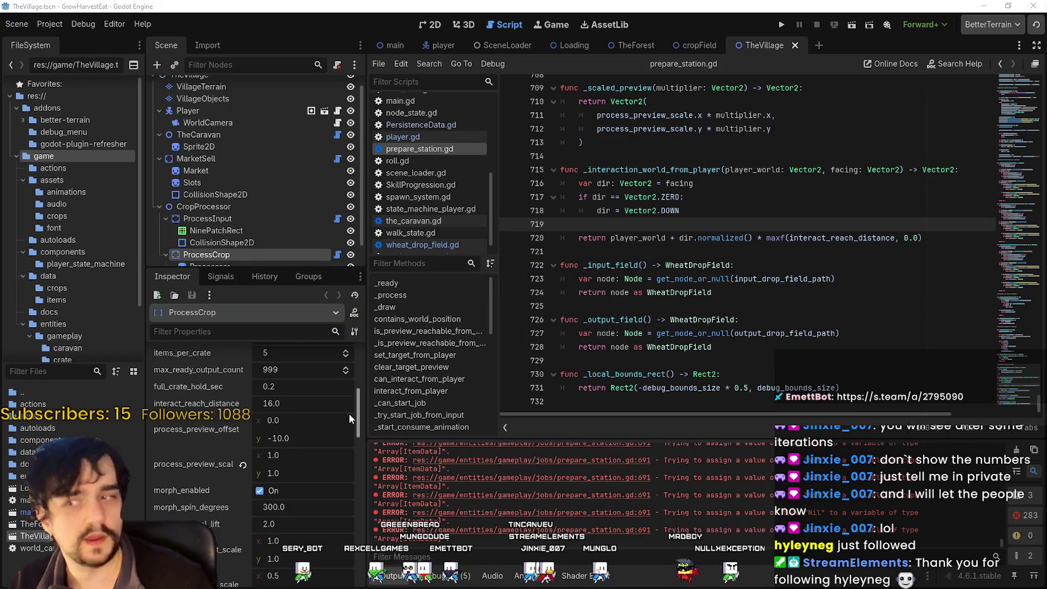
scroll(217, 523, "down", 3)
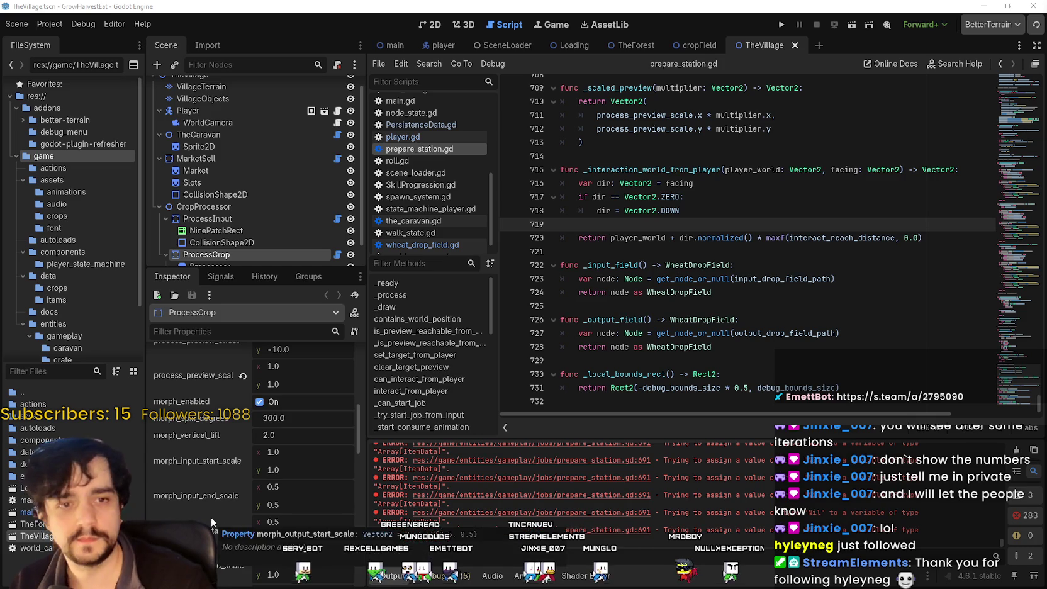
scroll(212, 514, "down", 5)
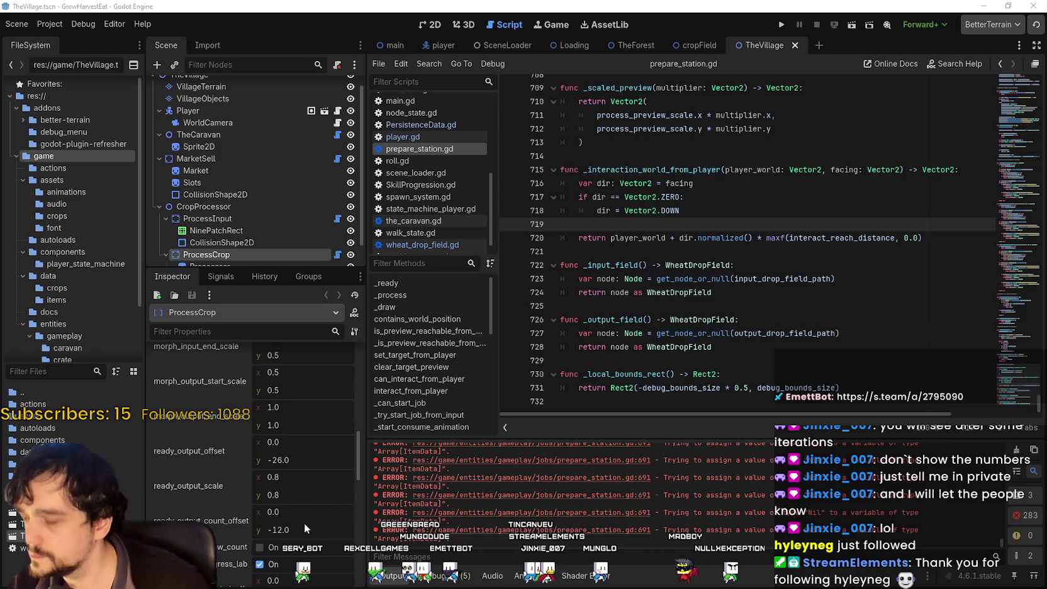
Show the stall and crate plot in the 2D view and select ProcessInput to see its WheatDropField settings.
left_click(430, 24)
scroll(601, 254, "up", 10)
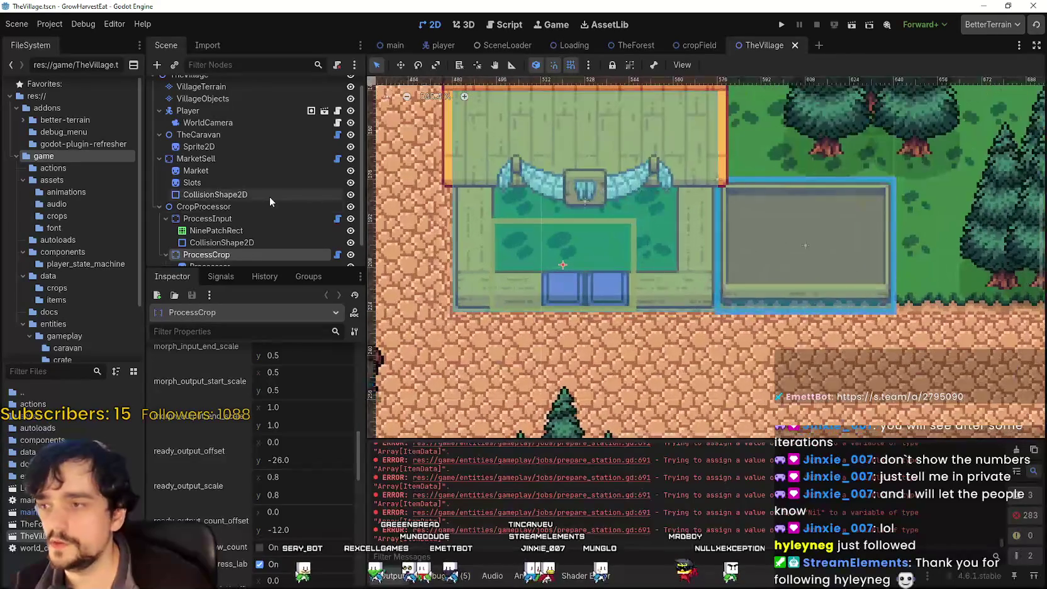
scroll(270, 214, "down", 2)
left_click(258, 244)
left_click(258, 254)
left_click(254, 231)
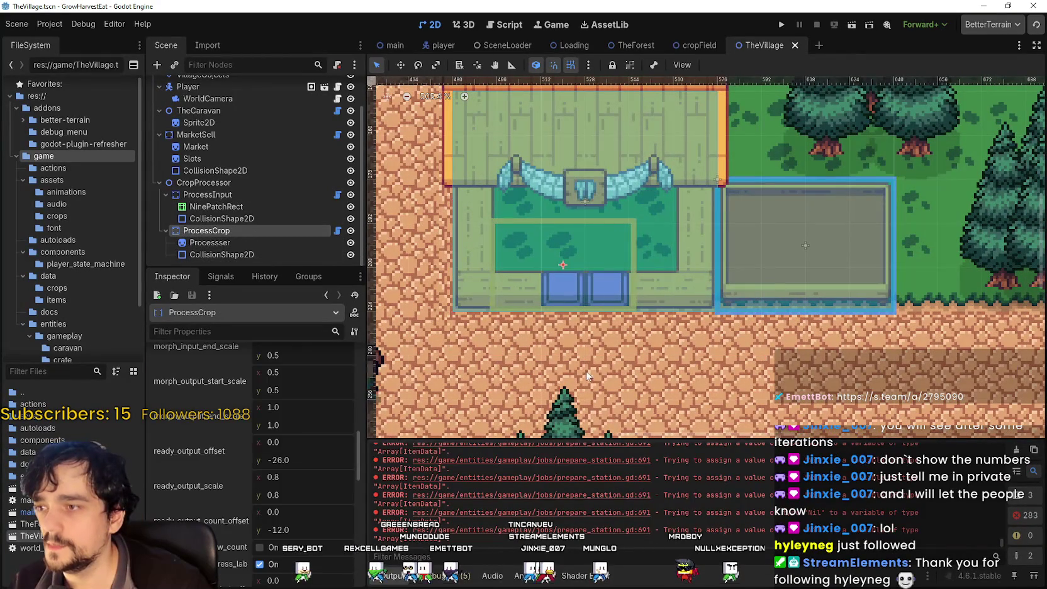
scroll(274, 566, "down", 4)
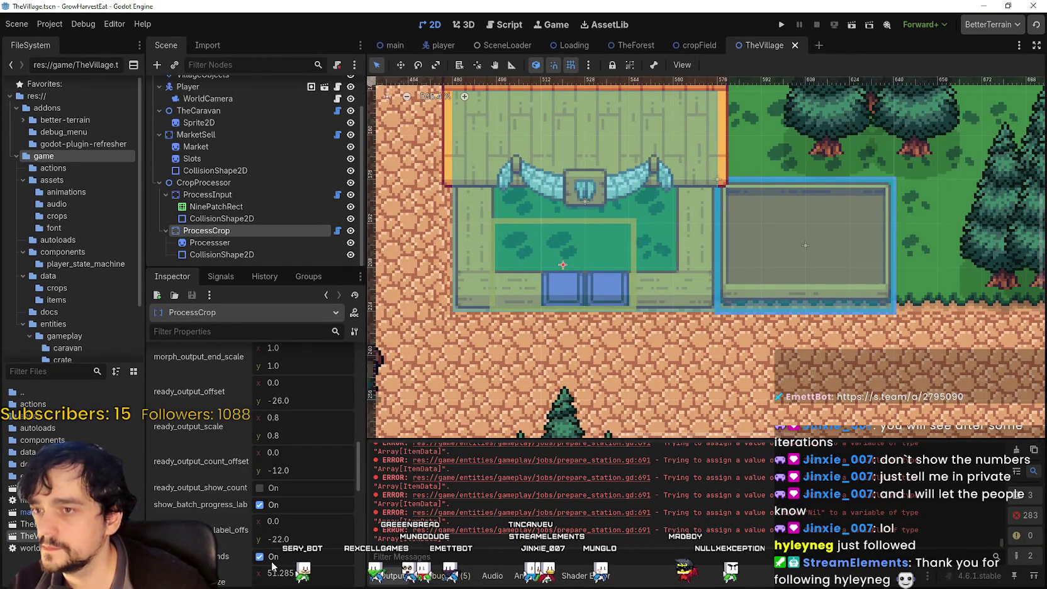
scroll(275, 565, "up", 5)
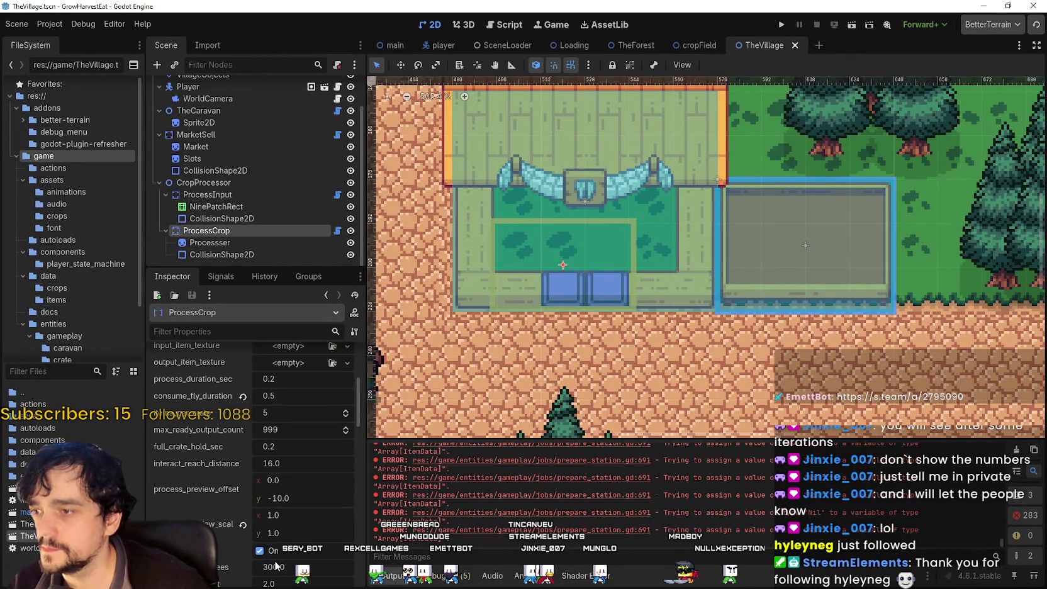
scroll(275, 565, "up", 1)
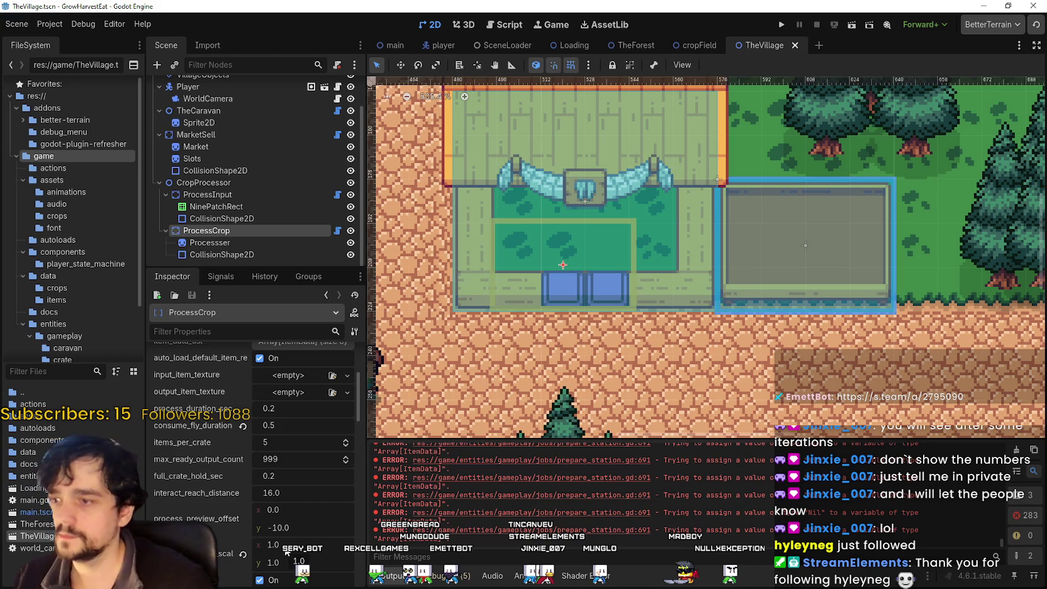
scroll(287, 549, "up", 5)
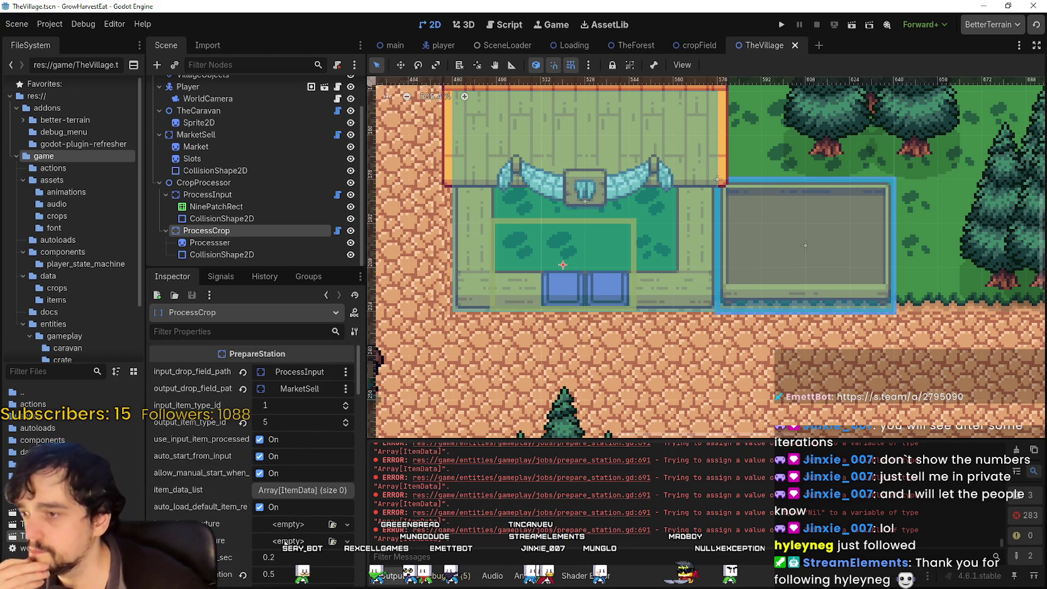
scroll(286, 538, "down", 5)
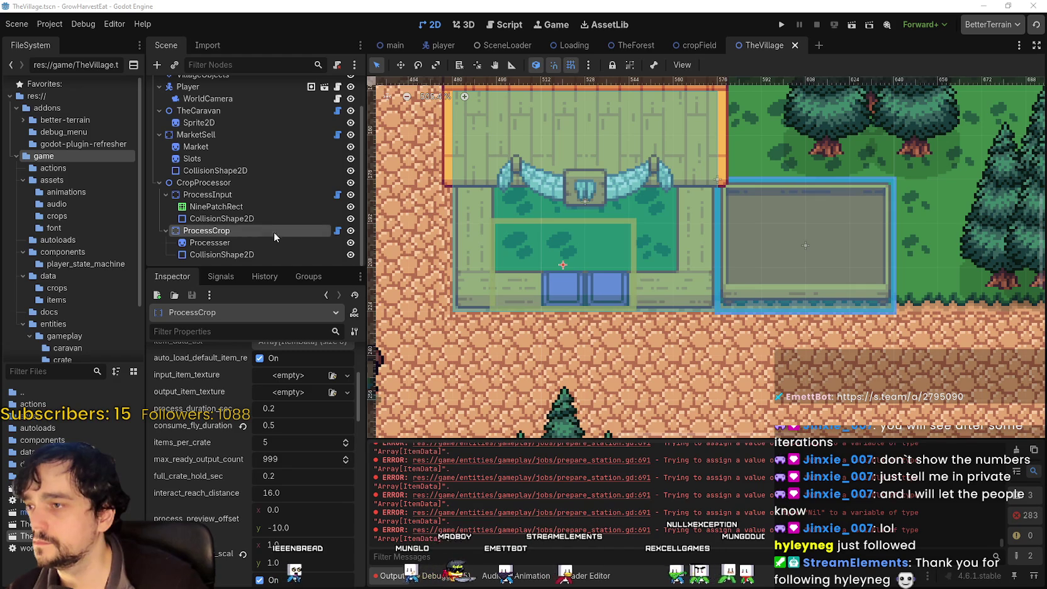
left_click(252, 199)
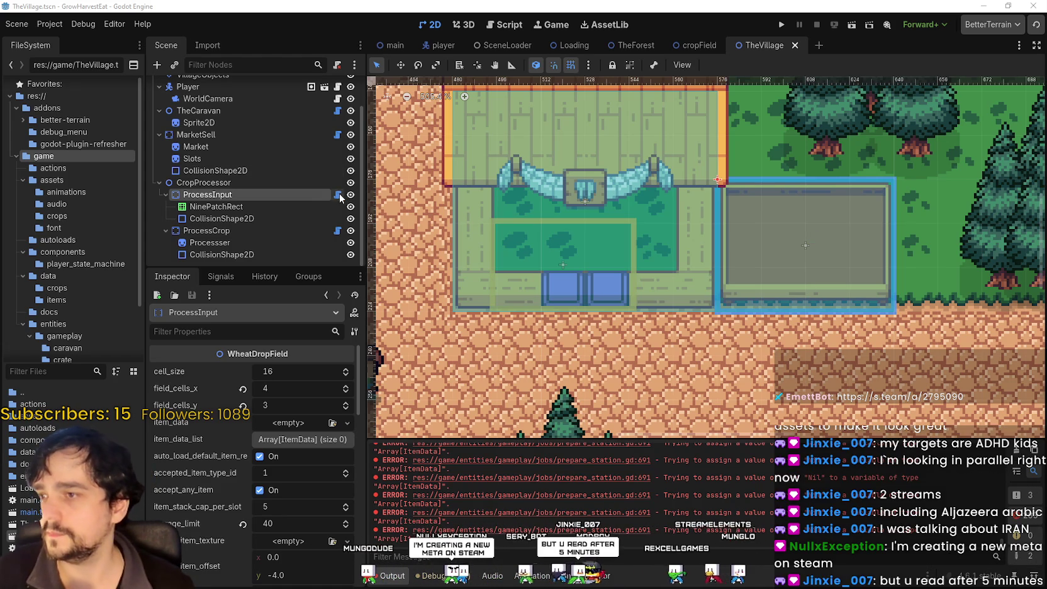
Switch from TheVillage scene to the prepare_station.gd script in the script editor.
left_click(338, 230)
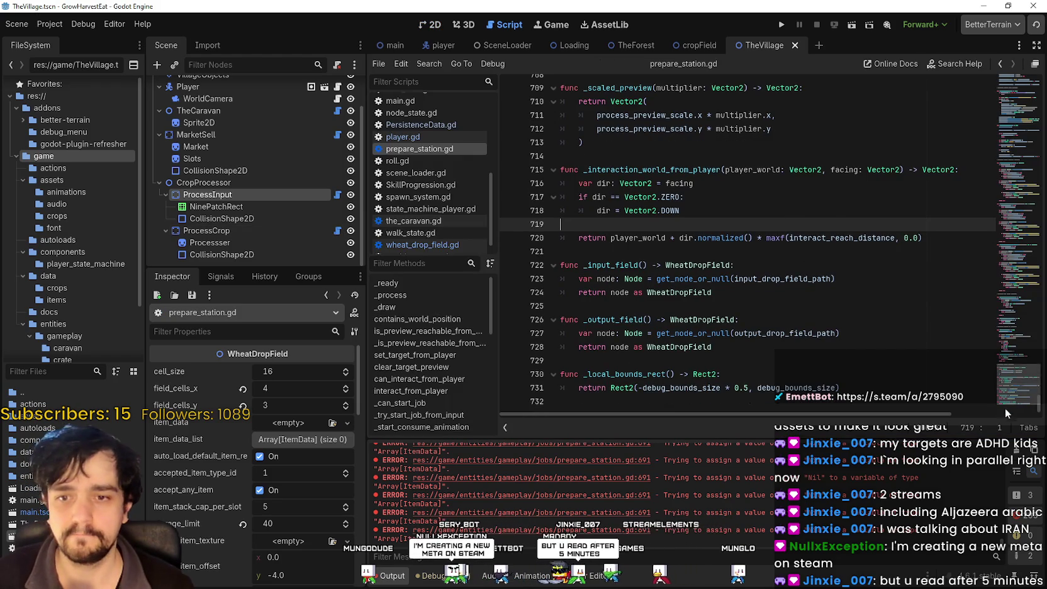
Select the existing script code, paste the rewritten code over it, then undo the paste.
mouse_move(995, 367)
left_mouse_down()
mouse_move(566, 81)
mouse_move(401, 3)
mouse_move(309, 4)
left_mouse_up()
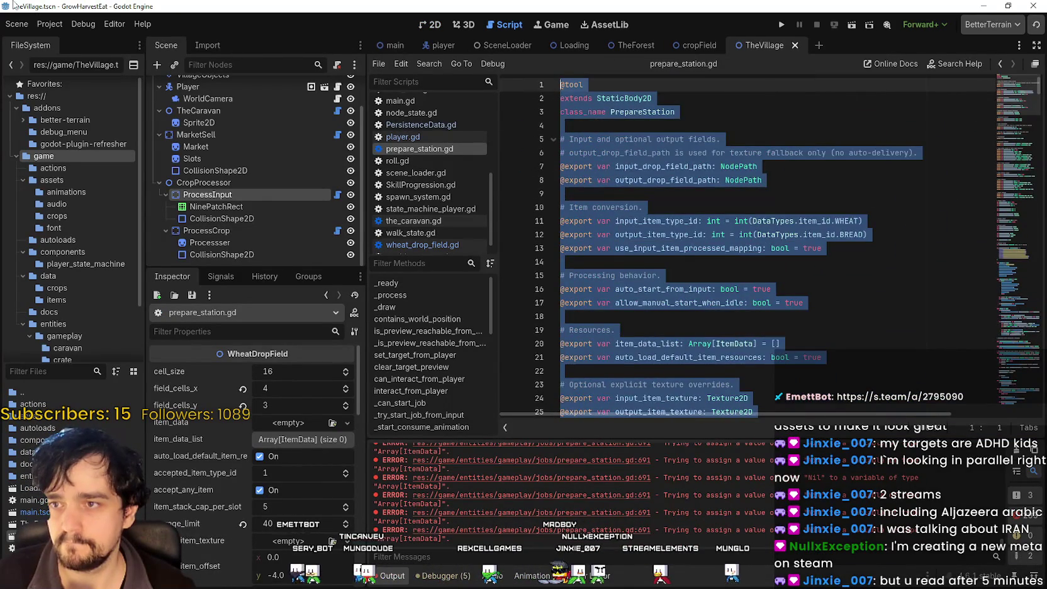
key("ctrl+v")
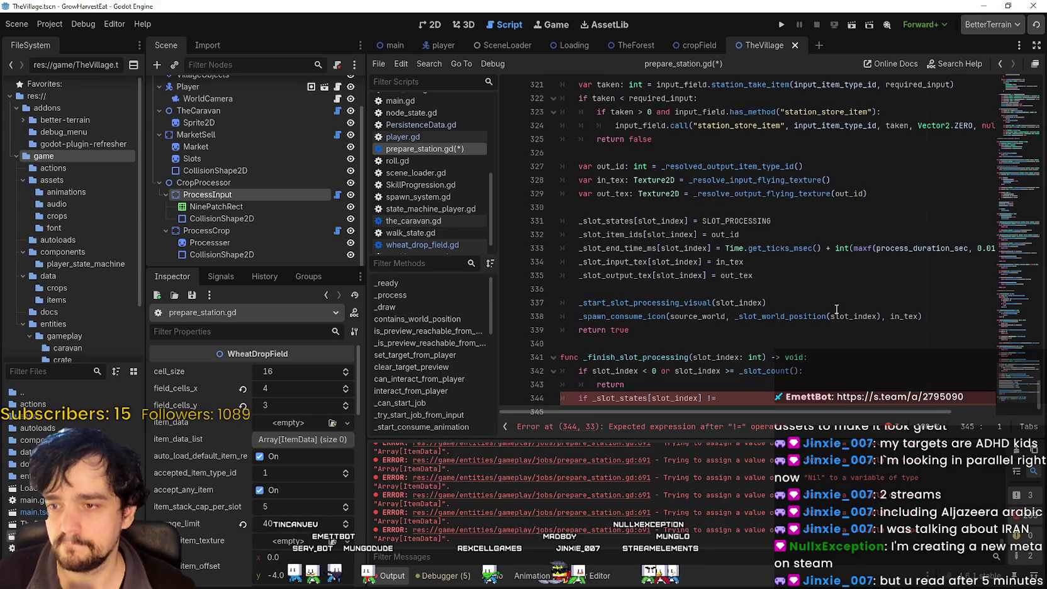
key("ctrl+z")
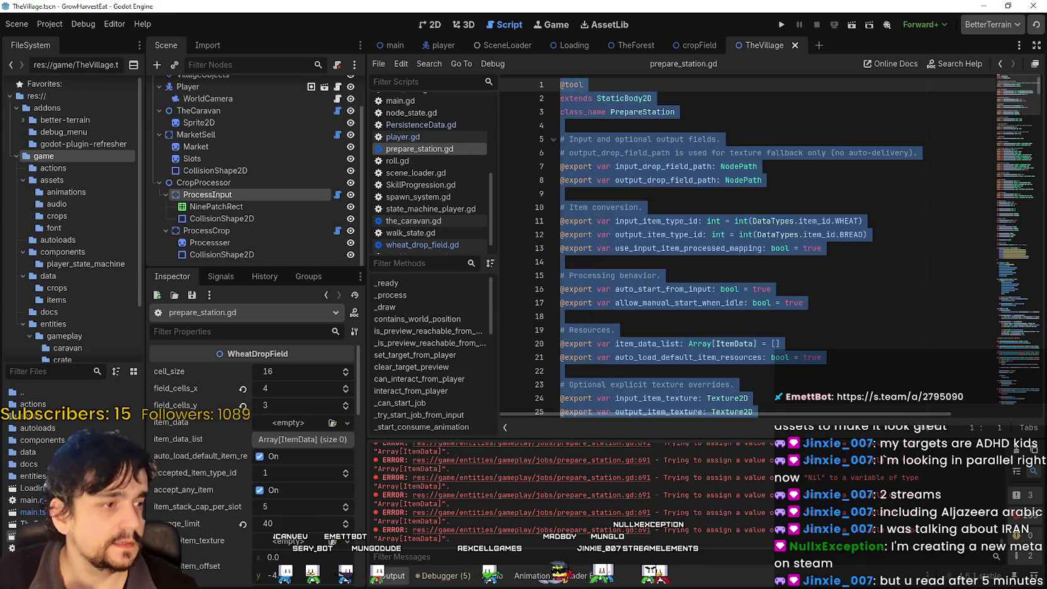
Paste the rewrite over the script again, inspect the error at line 471, then undo to the original.
scroll(621, 371, "down", 3)
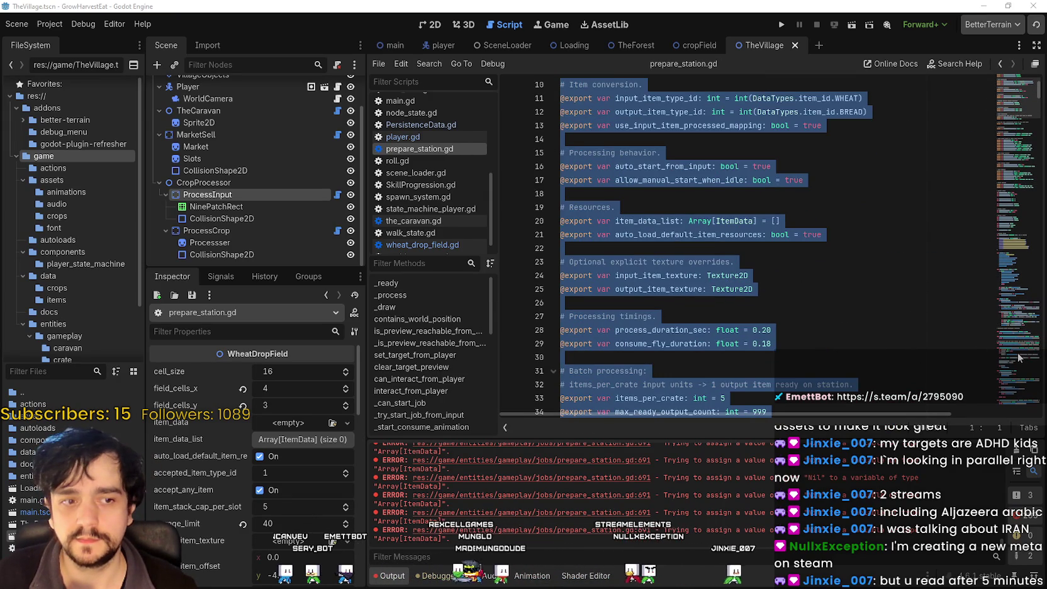
left_click(988, 357)
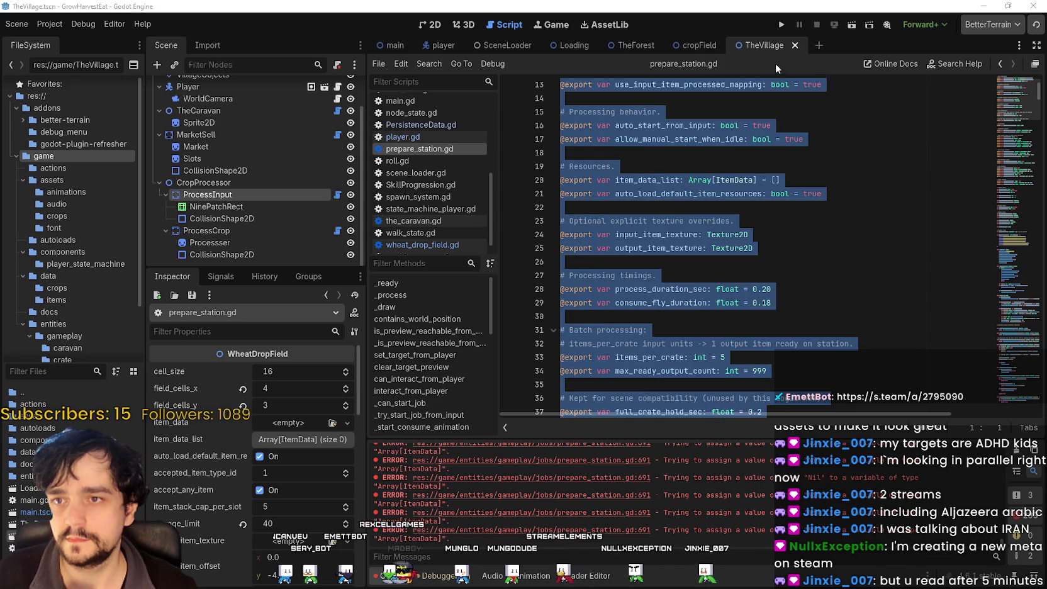
scroll(990, 369, "down", 2)
scroll(990, 369, "down", 2)
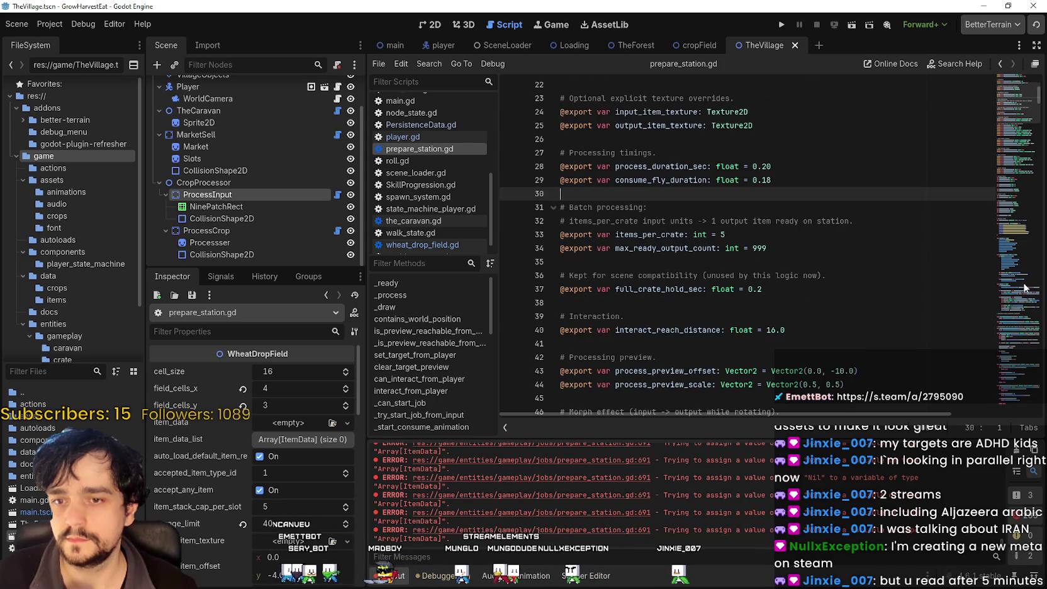
scroll(990, 369, "down", 20)
mouse_move(990, 378)
left_mouse_down()
mouse_move(629, 69)
mouse_move(386, 3)
mouse_move(65, 3)
left_mouse_up()
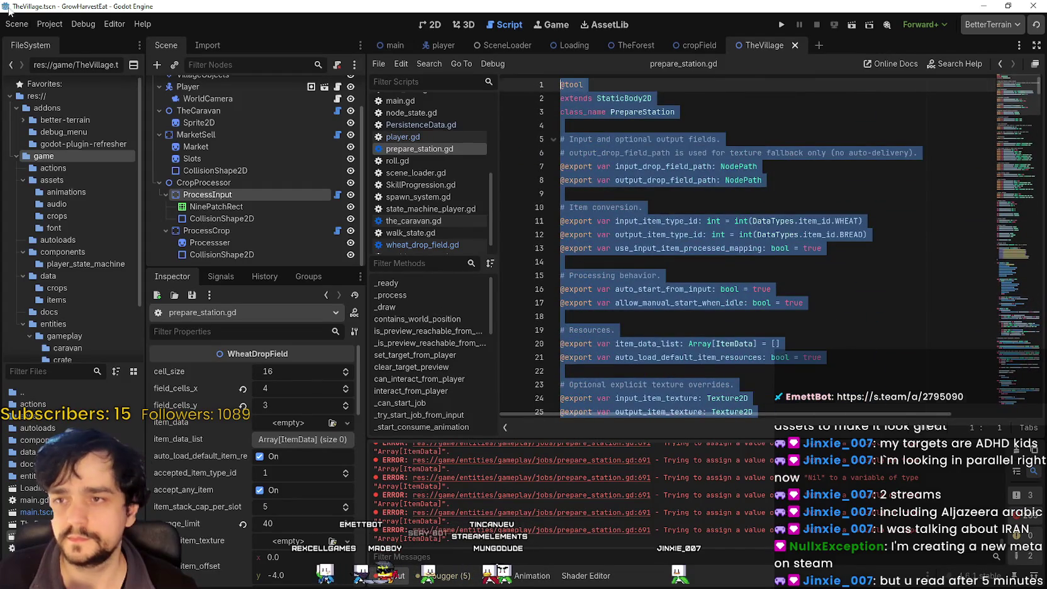
key("ctrl+v")
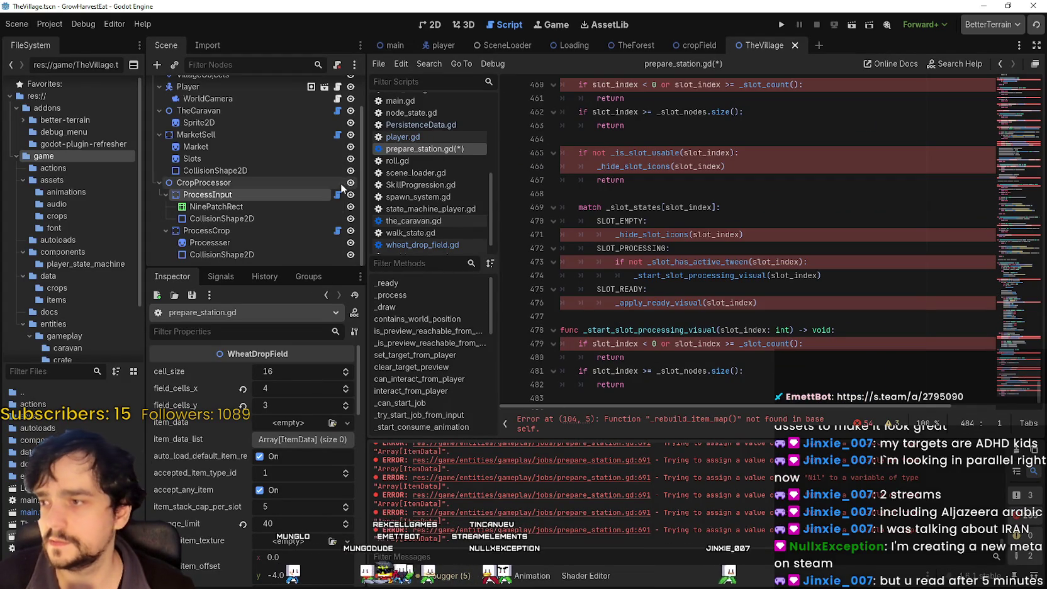
left_click(669, 234)
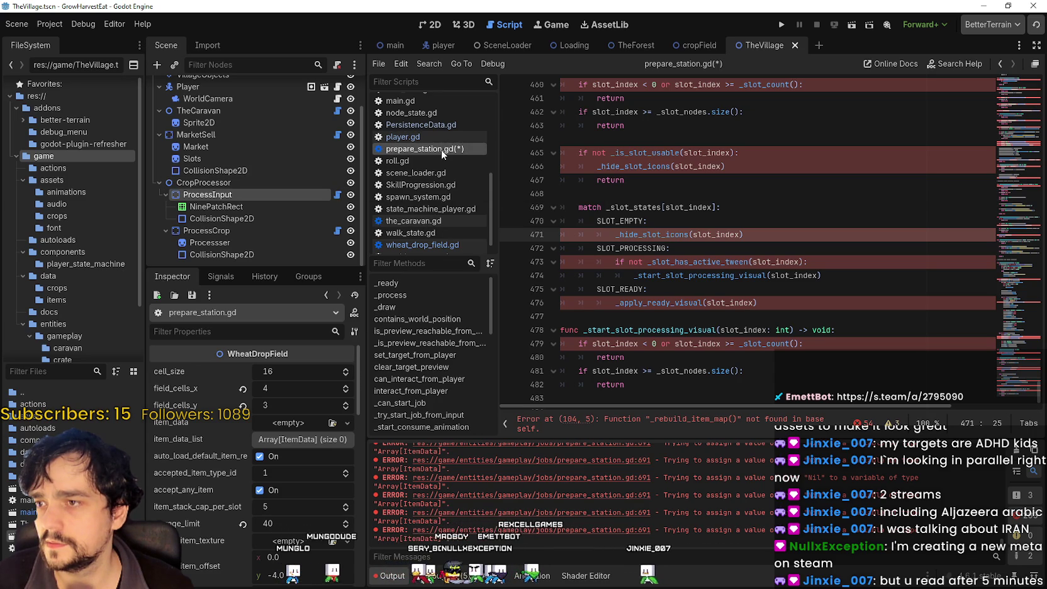
key("ctrl+z")
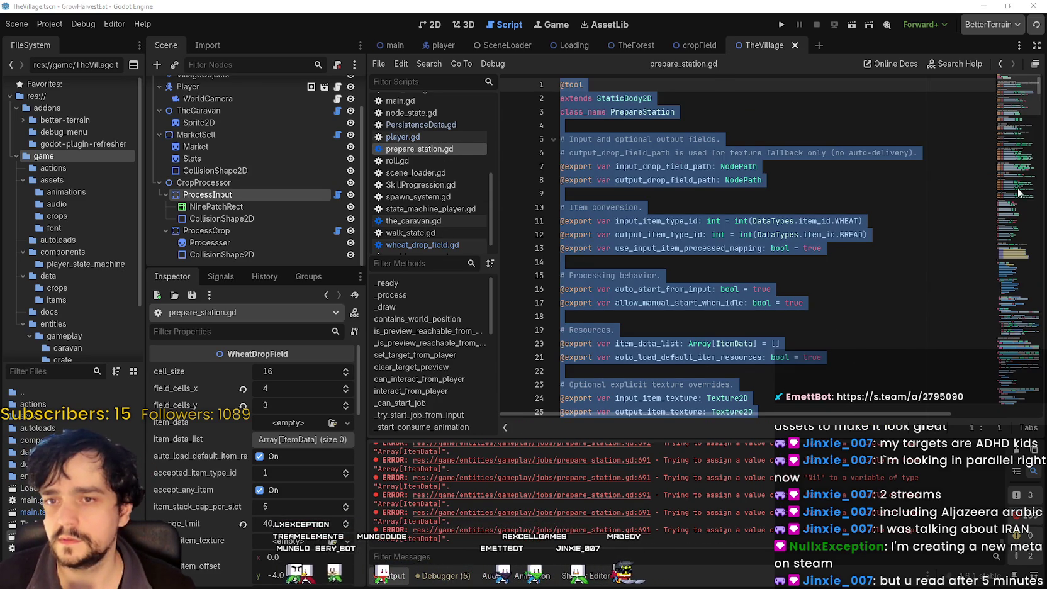
Trial-paste the new code over prepare_station.gd twice, undoing back to the original each time.
scroll(950, 316, "down", 10)
key("ctrl+v")
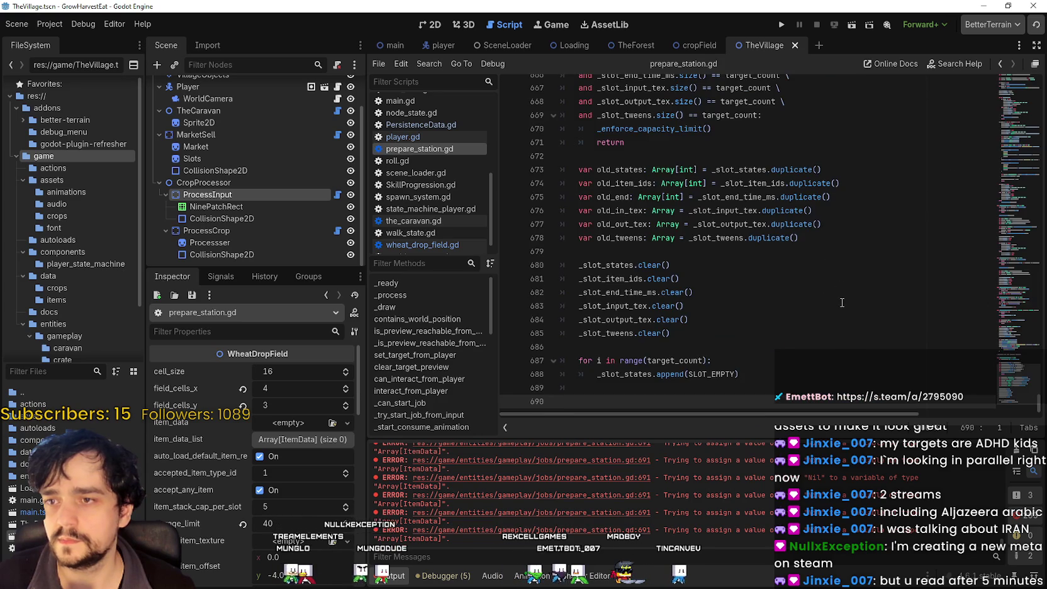
key("ctrl+z")
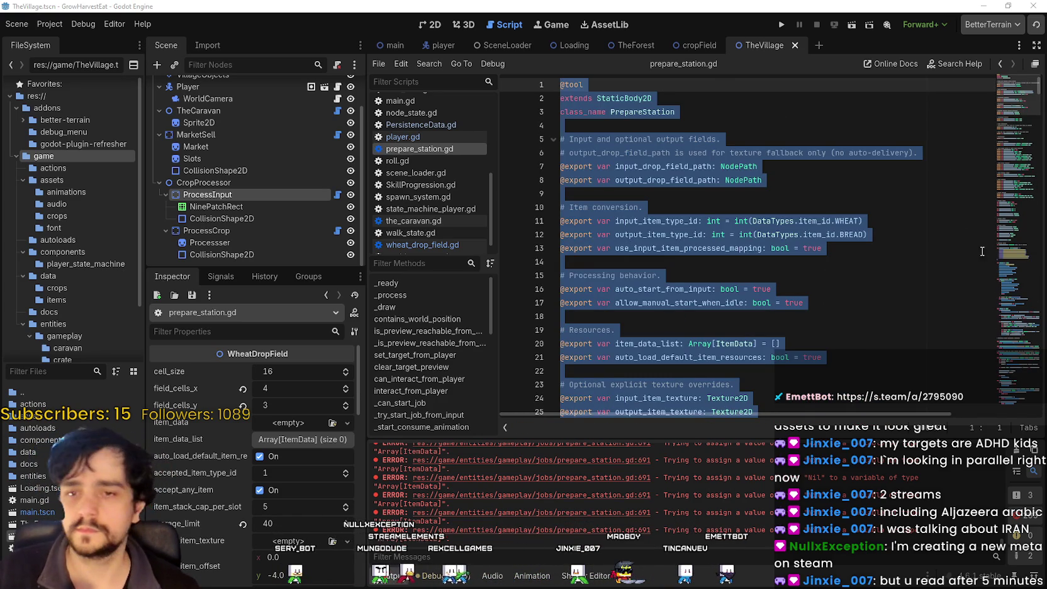
key("ctrl+v")
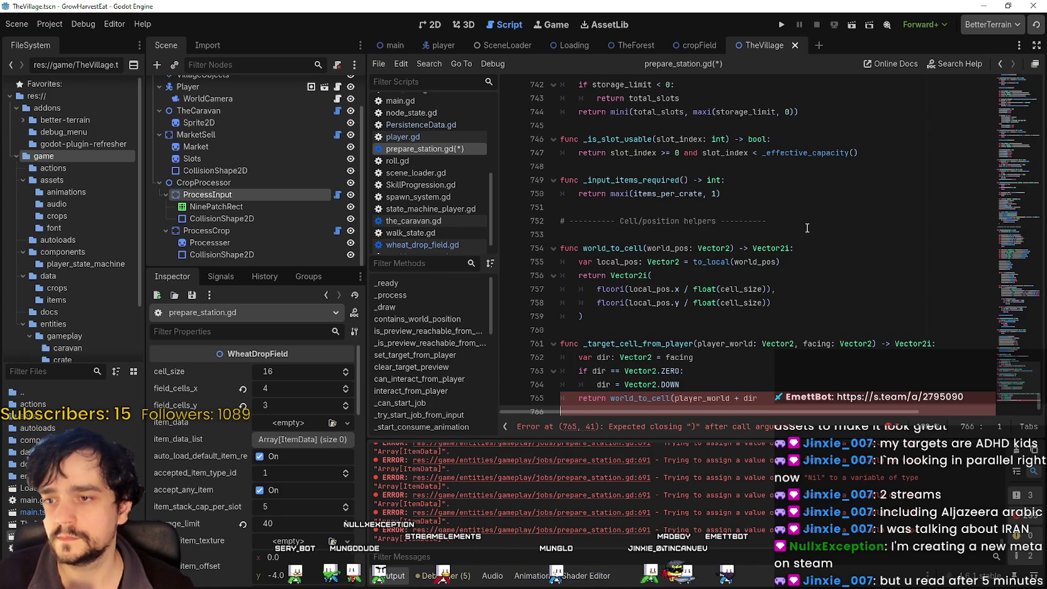
key("ctrl+z")
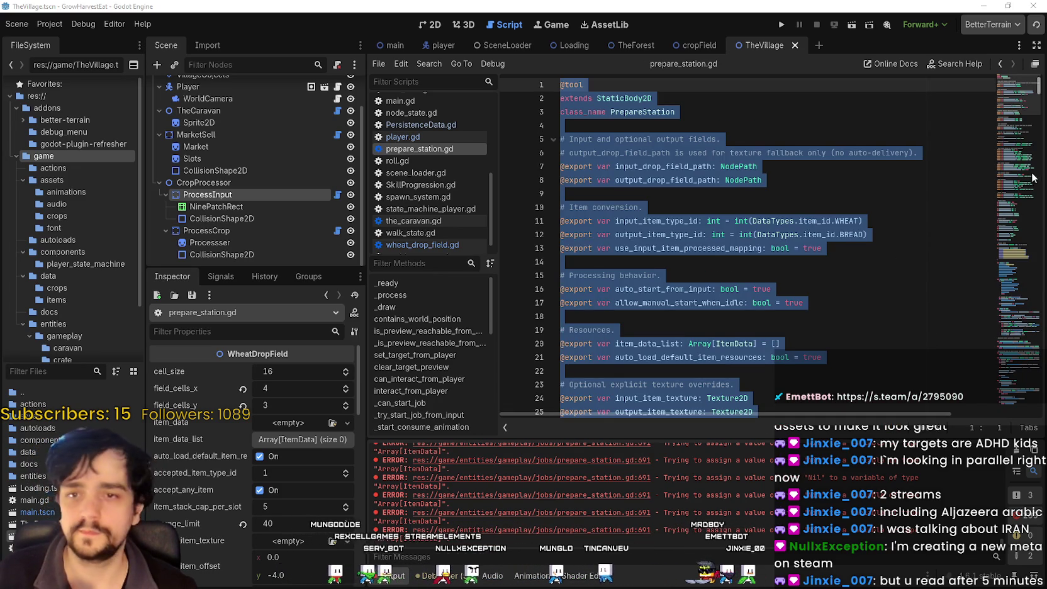
Select the whole script from line 1 to the end, paste the final rewritten code, and save with Ctrl+S.
scroll(1037, 176, "down", 5)
key("ctrl+End")
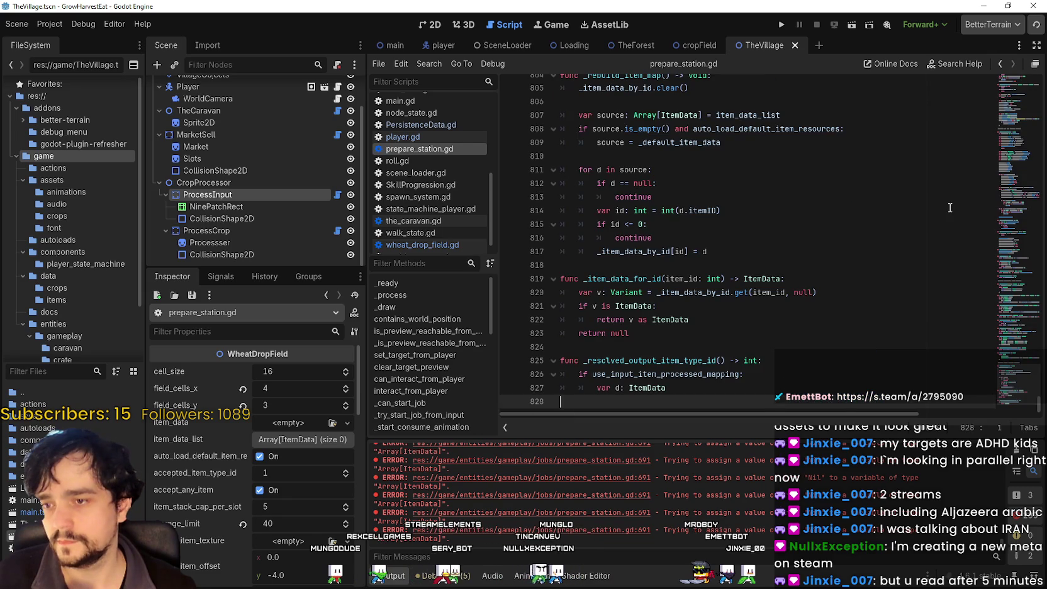
key("shift+Up")
key("shift+Up")
key("shift+Up")
key("ctrl+shift+Home")
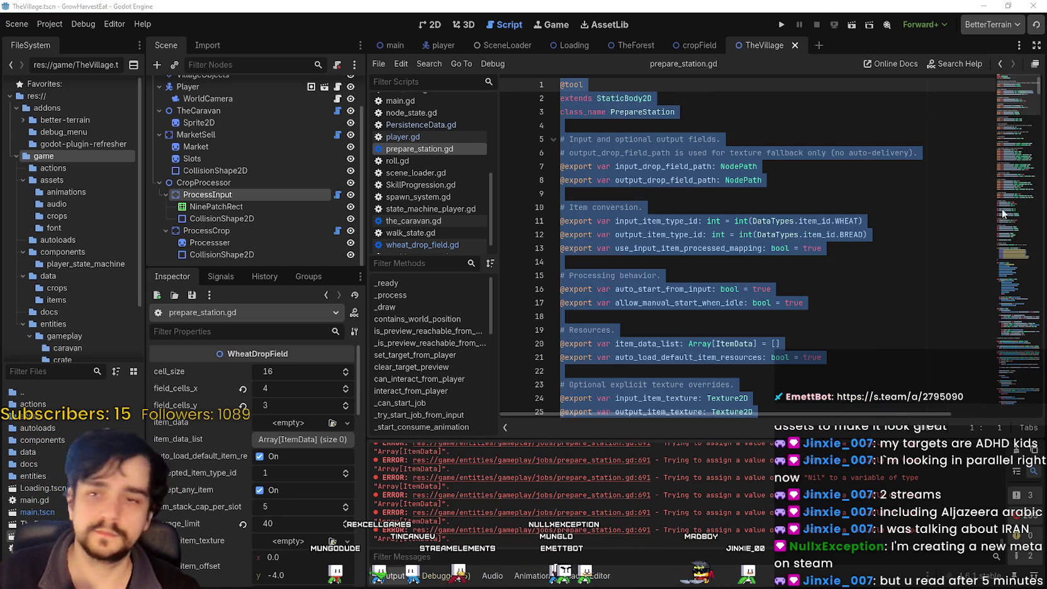
scroll(1003, 200, "down", 5)
key("ctrl+v")
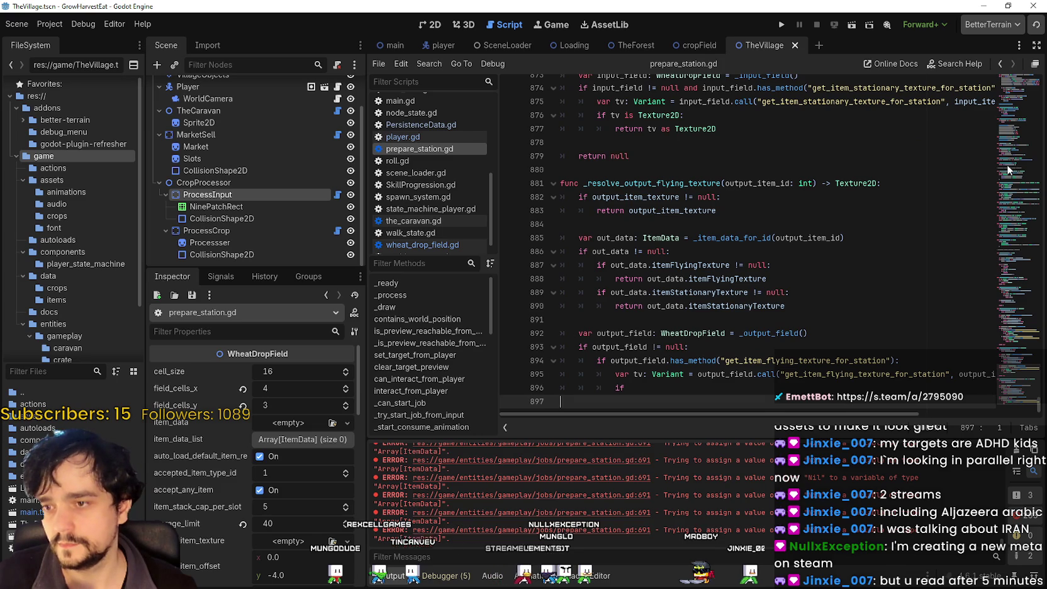
key("shift+Up")
key("shift+Up")
key("ctrl+shift+Home")
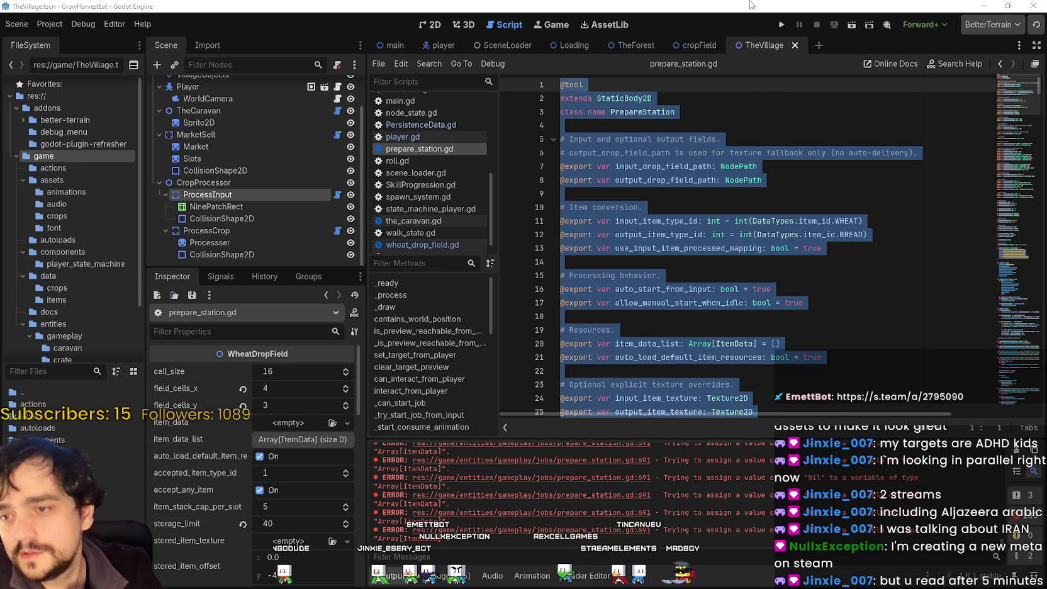
key("ctrl+v")
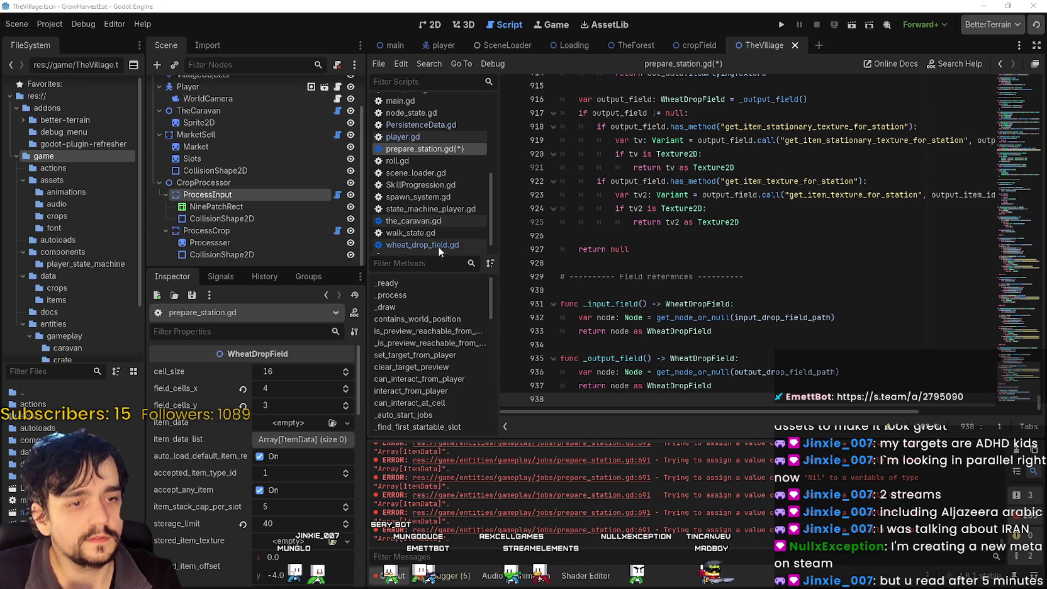
left_click(764, 235)
key("ctrl+s")
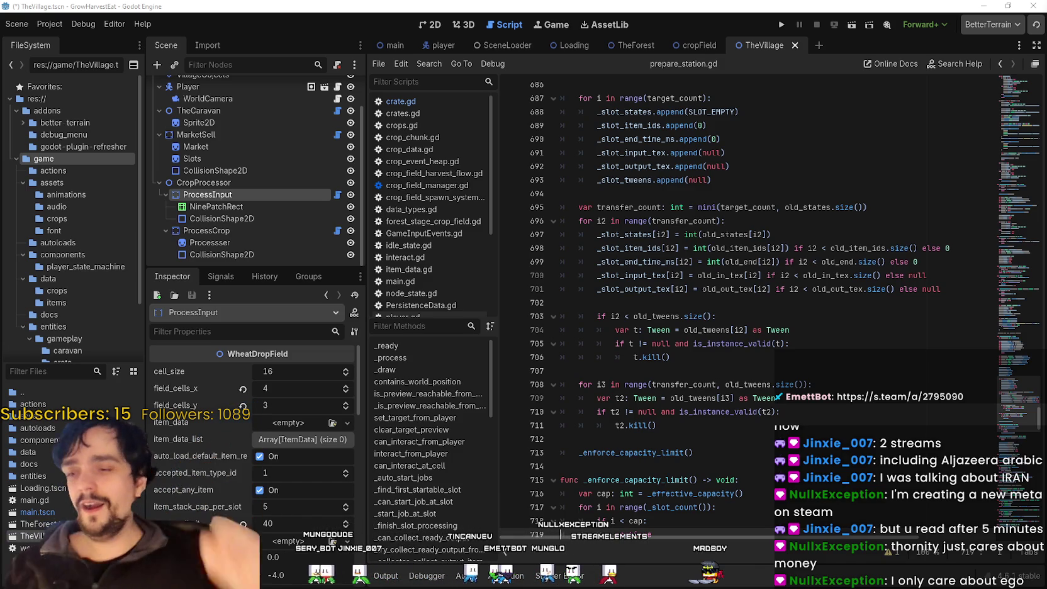
Select CropProcessor > ProcessInput, scroll through its Inspector properties, and run the project with F5.
left_click(179, 183)
left_click(208, 194)
scroll(291, 520, "down", 2)
scroll(234, 503, "down", 5)
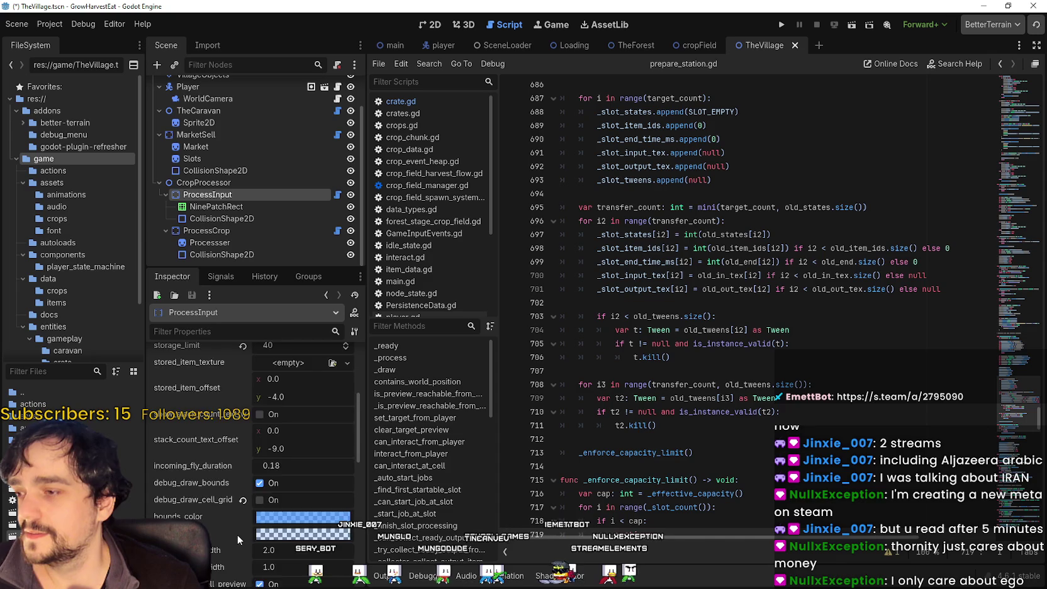
scroll(237, 535, "down", 3)
scroll(208, 468, "down", 3)
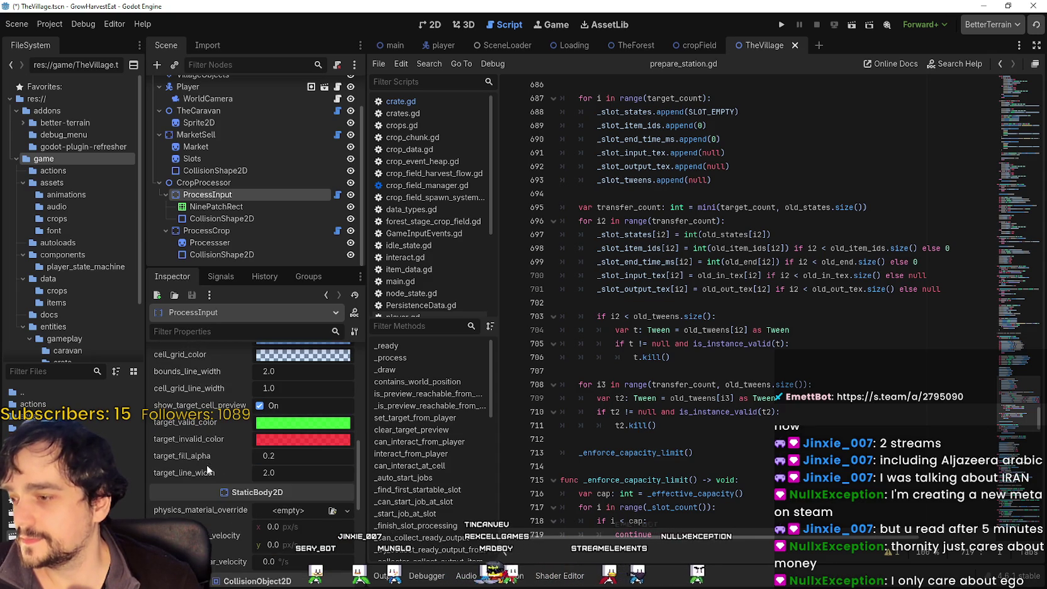
key("F5")
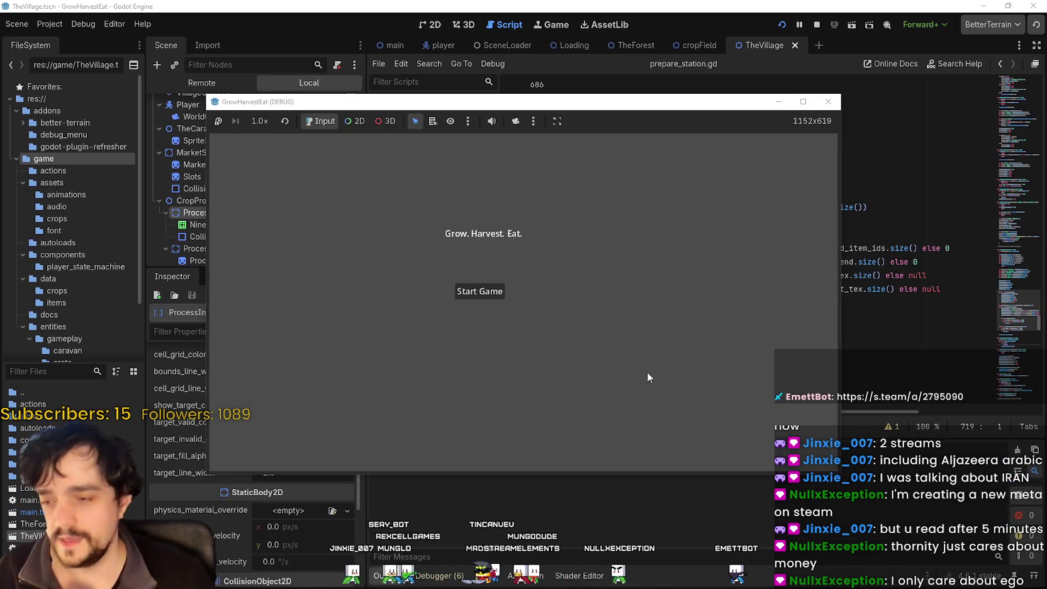
Start the game, switch the game speed to 16.0x and back to 1.0x, then shrink the game window.
left_click(477, 290)
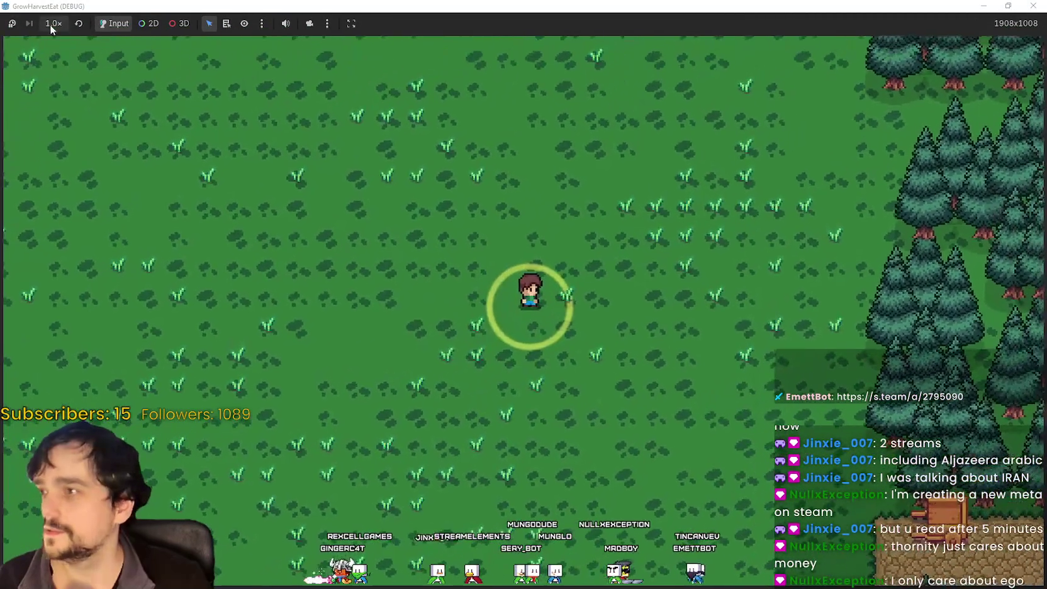
left_click(53, 24)
left_click(70, 192)
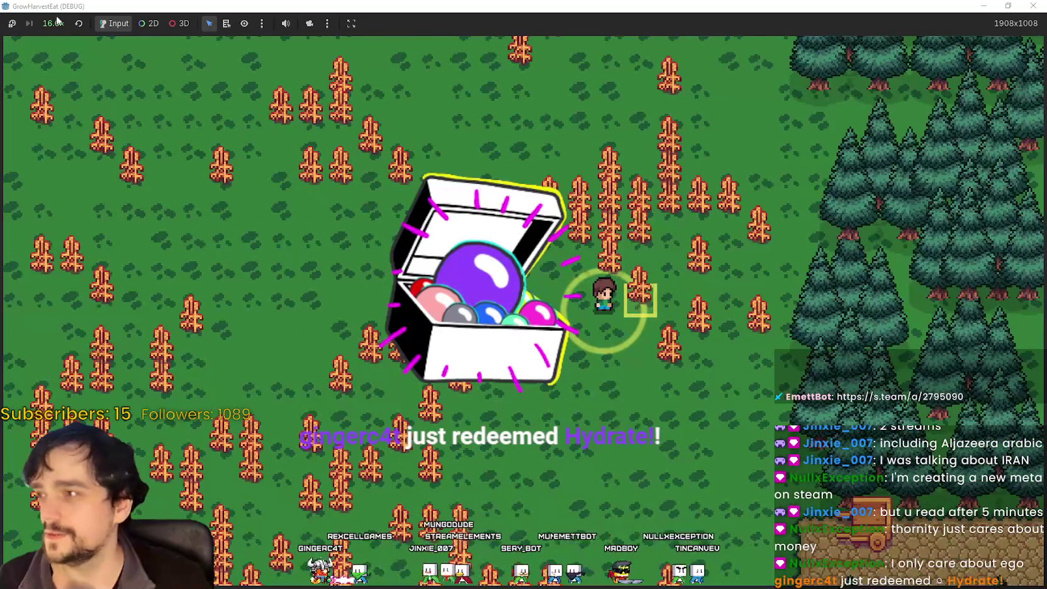
left_click(53, 23)
left_click(70, 105)
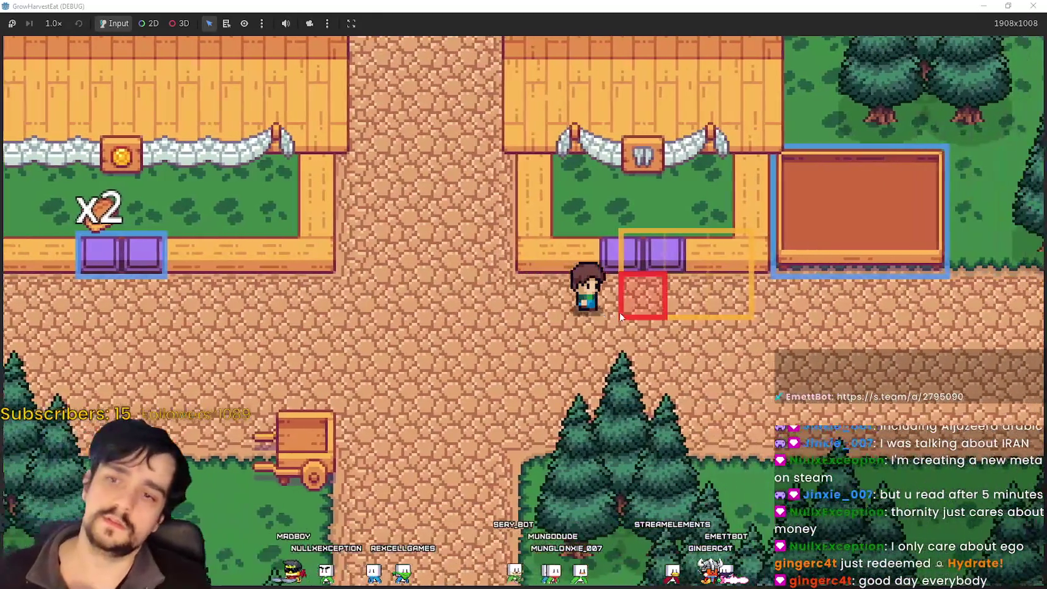
key("super+Down")
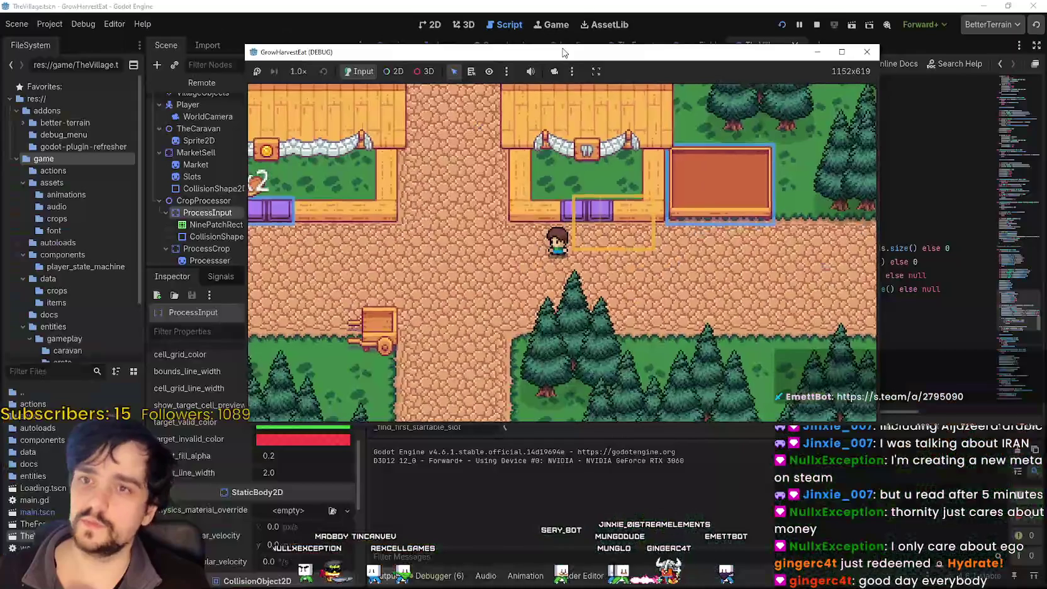
Stop the running game, select ProcessCrop to show its PrepareStation settings, and widen the docks.
left_click(844, 44)
key("super+Down")
left_click(814, 22)
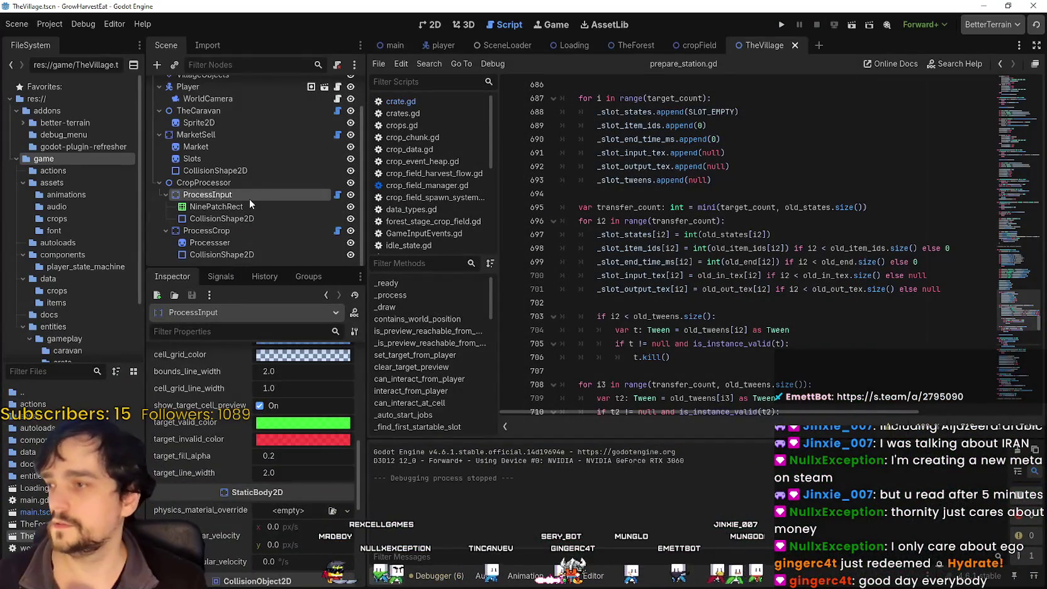
left_click(237, 230)
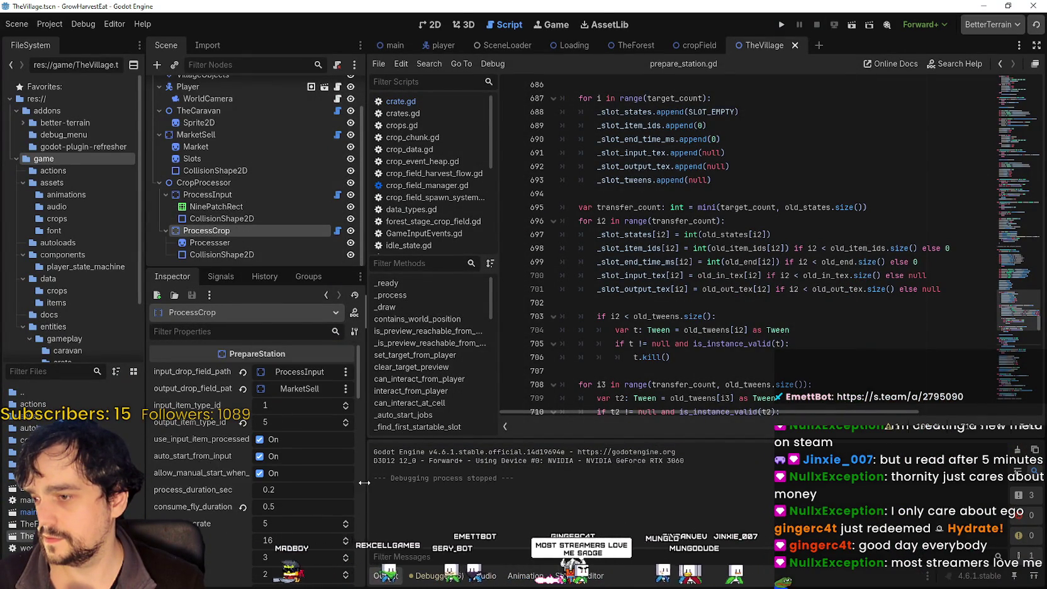
left_click_drag(367, 483, 500, 480)
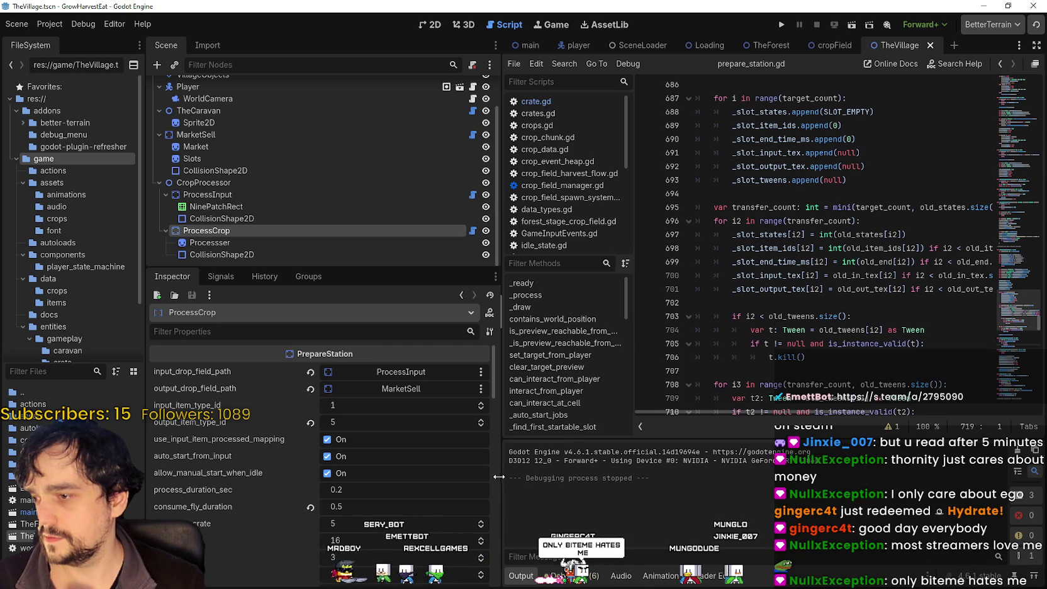
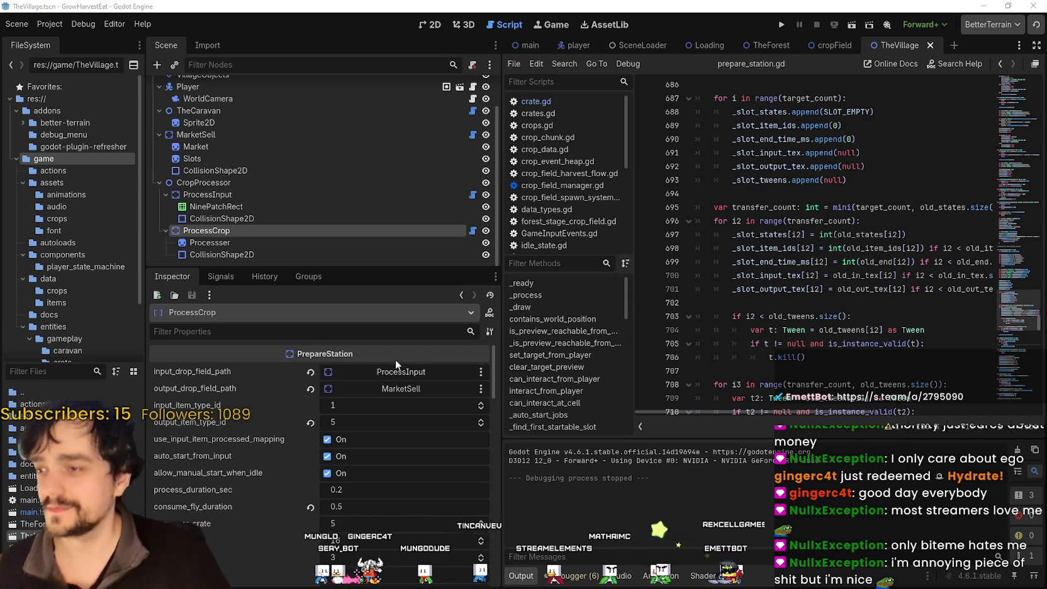
Widen the script editor and review lines 680–693 of the script.
left_click_drag(503, 250, 410, 251)
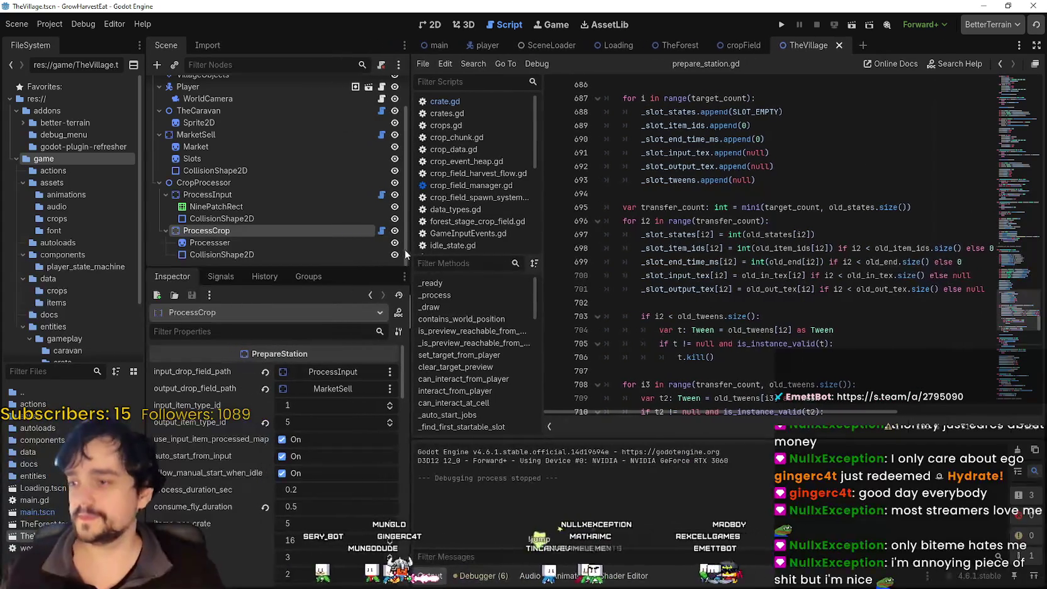
scroll(283, 500, "down", 5)
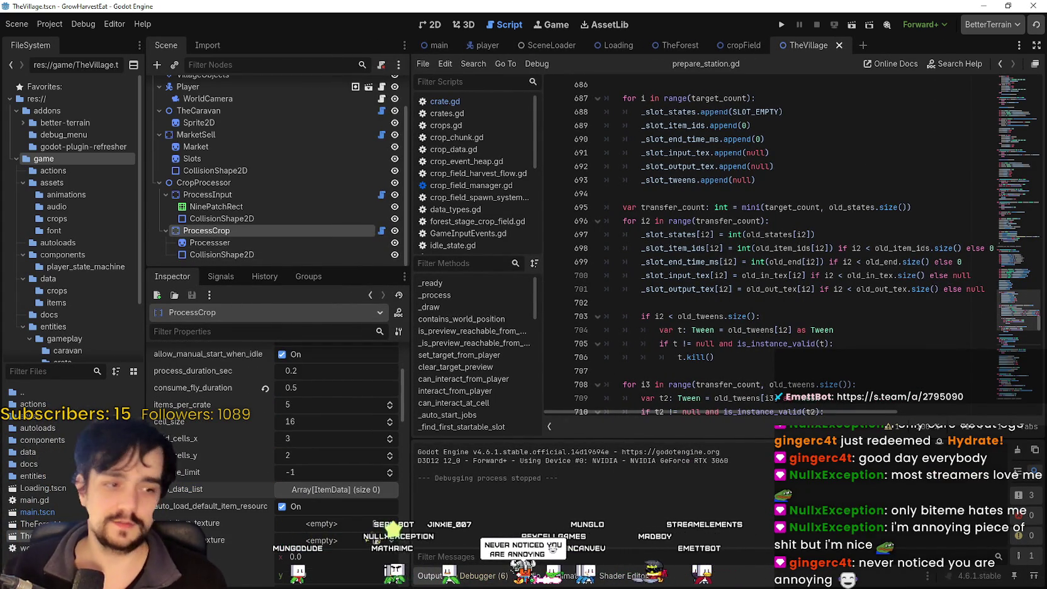
left_click(830, 161)
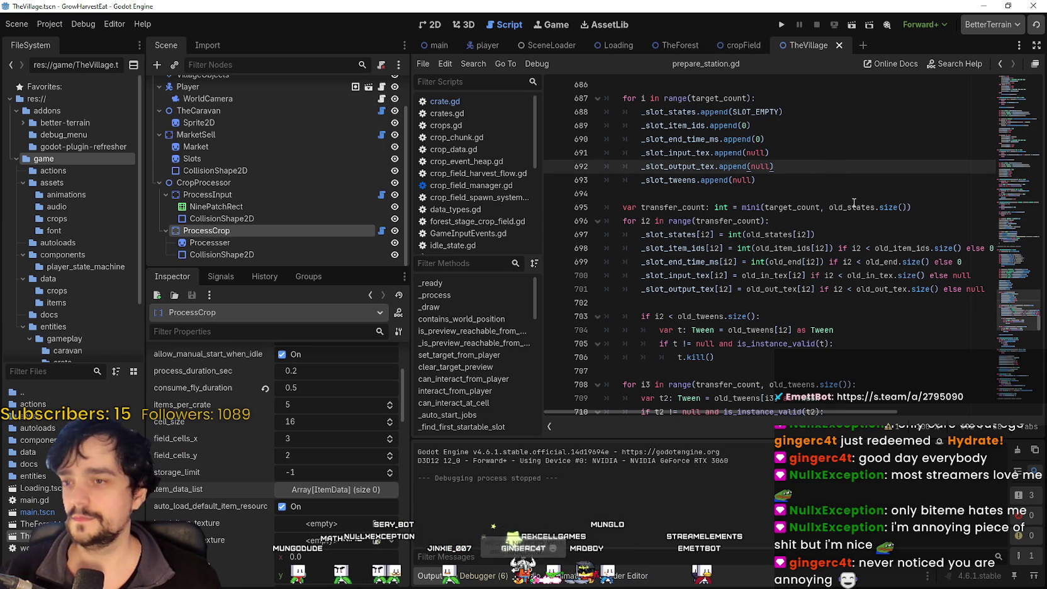
left_click(841, 182)
scroll(1003, 352, "up", 5)
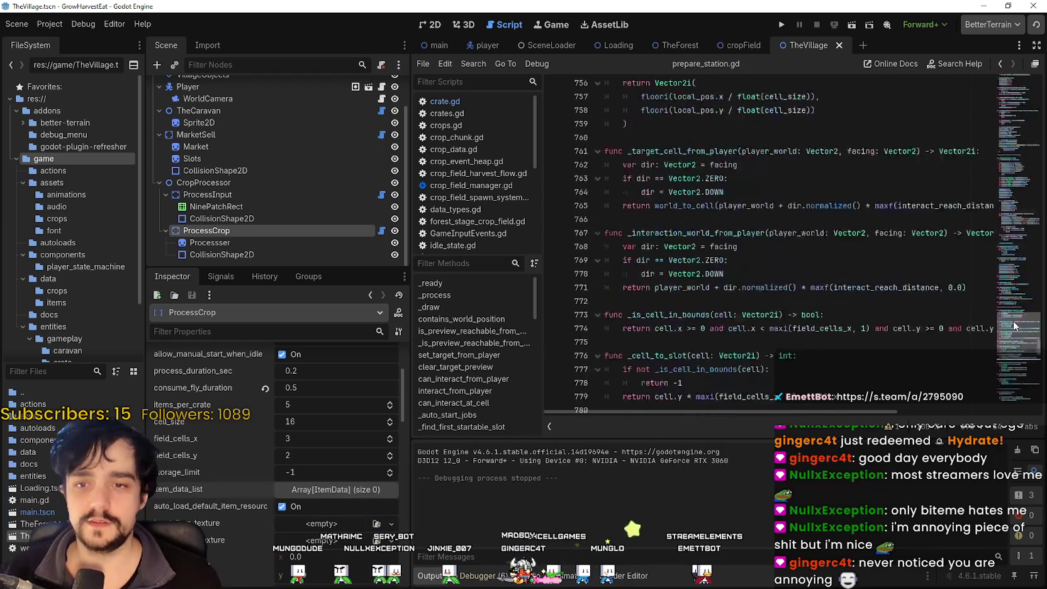
left_click(806, 277)
key("shift+Up")
key("shift+Up")
key("shift+Up")
left_click(729, 275)
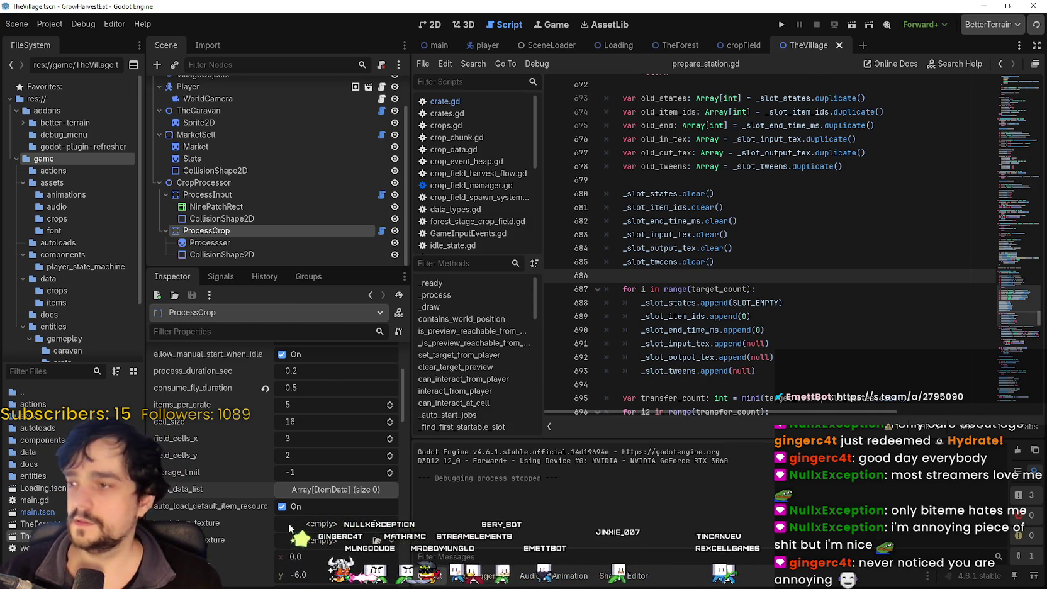
scroll(255, 527, "up", 3)
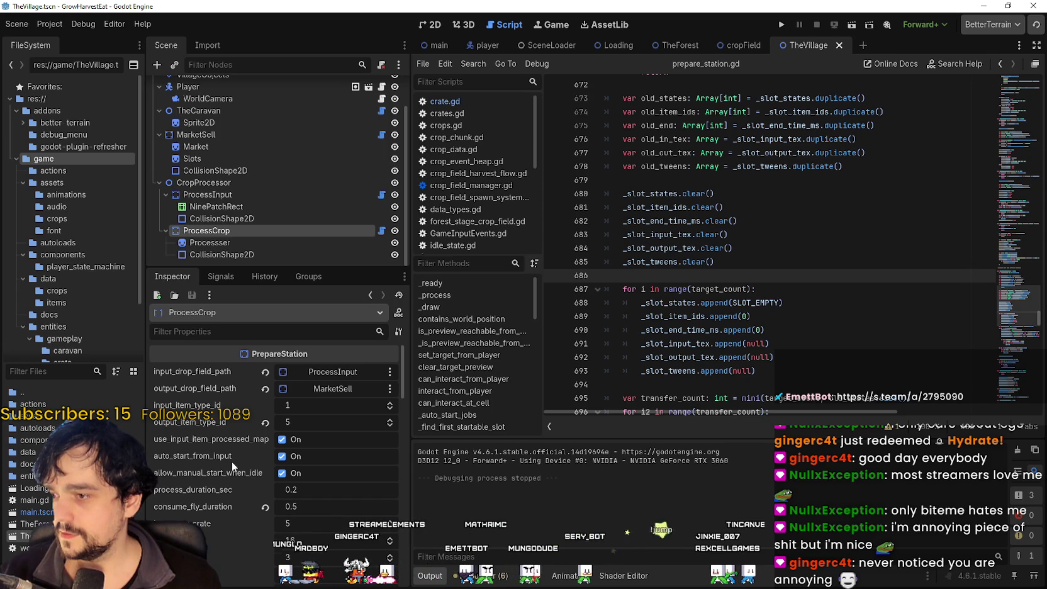
Uncheck allow_manual_start_when_idle on ProcessCrop and switch to the 2D view.
mouse_move(211, 475)
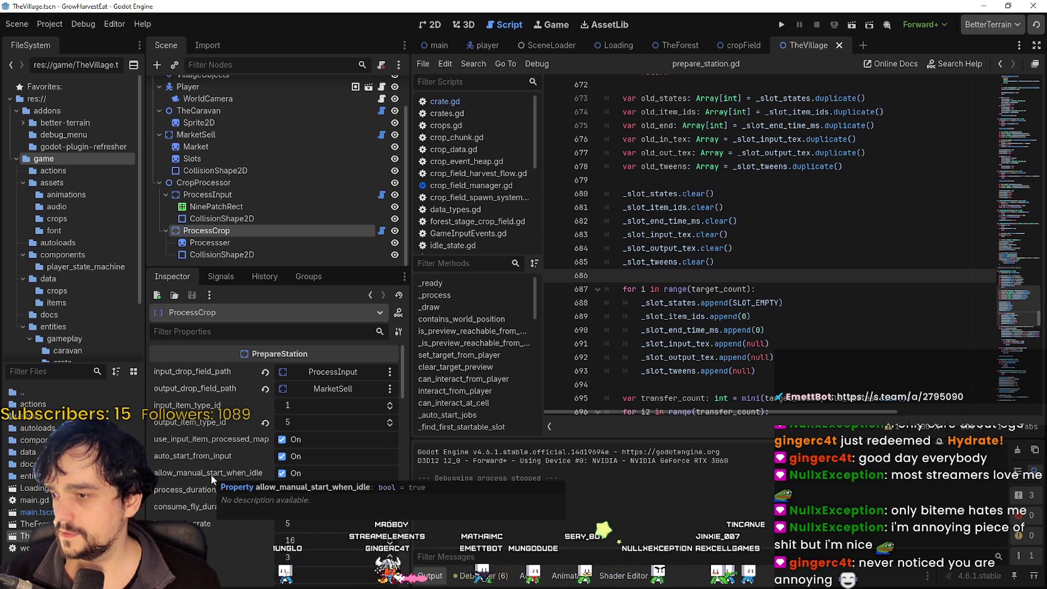
left_click(301, 473)
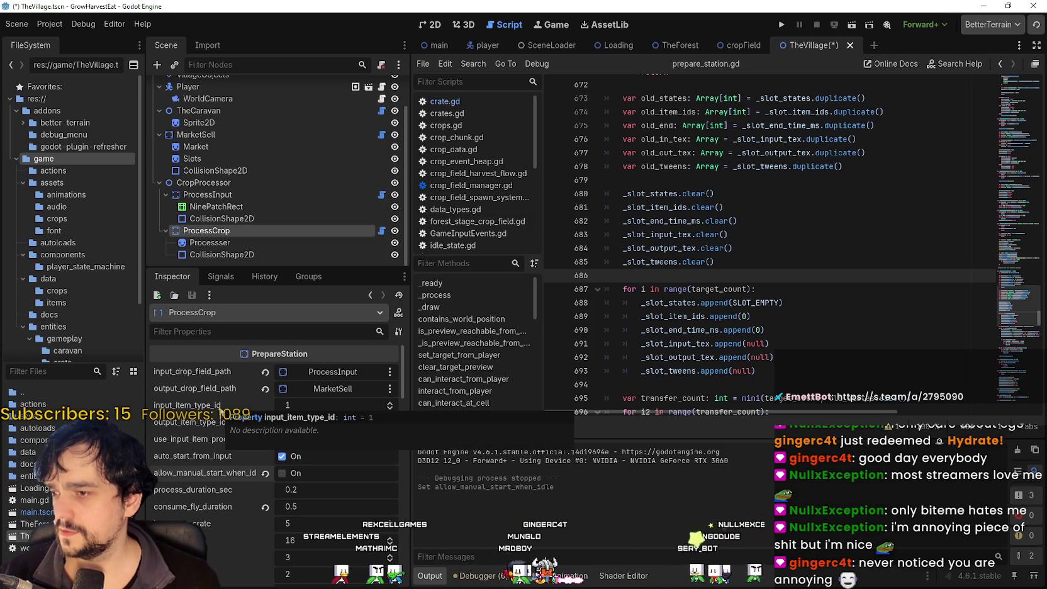
scroll(226, 516, "down", 3)
scroll(232, 565, "down", 1)
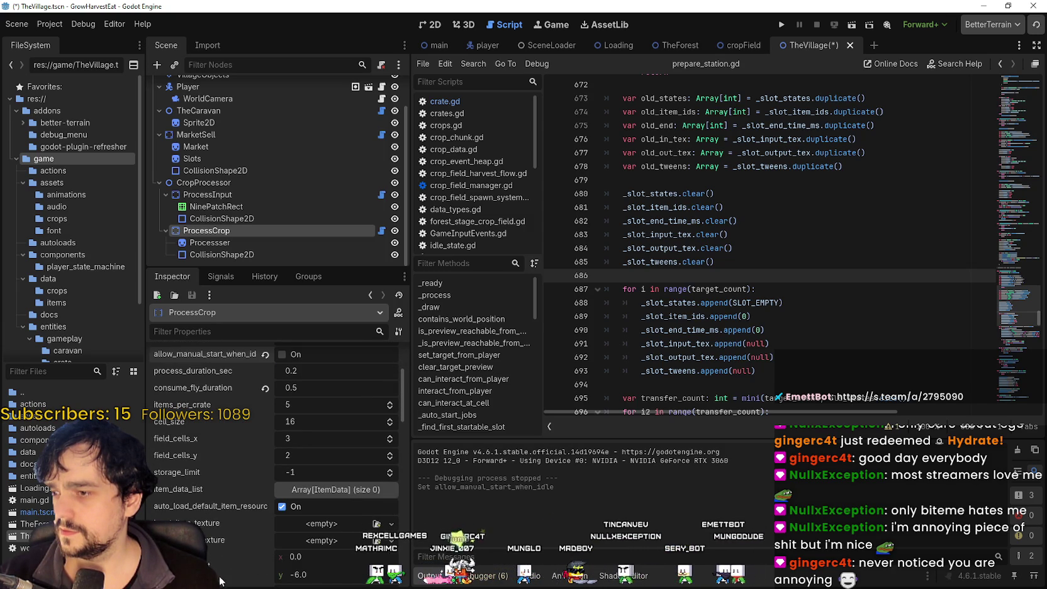
key("ctrl+F1")
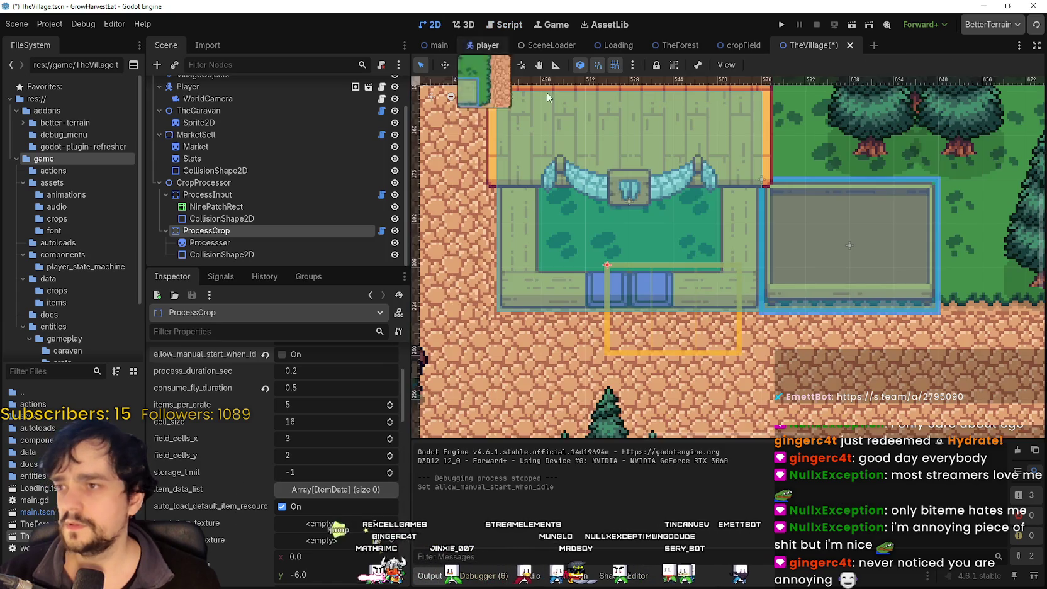
scroll(624, 312, "up", 2)
scroll(353, 416, "up", 4)
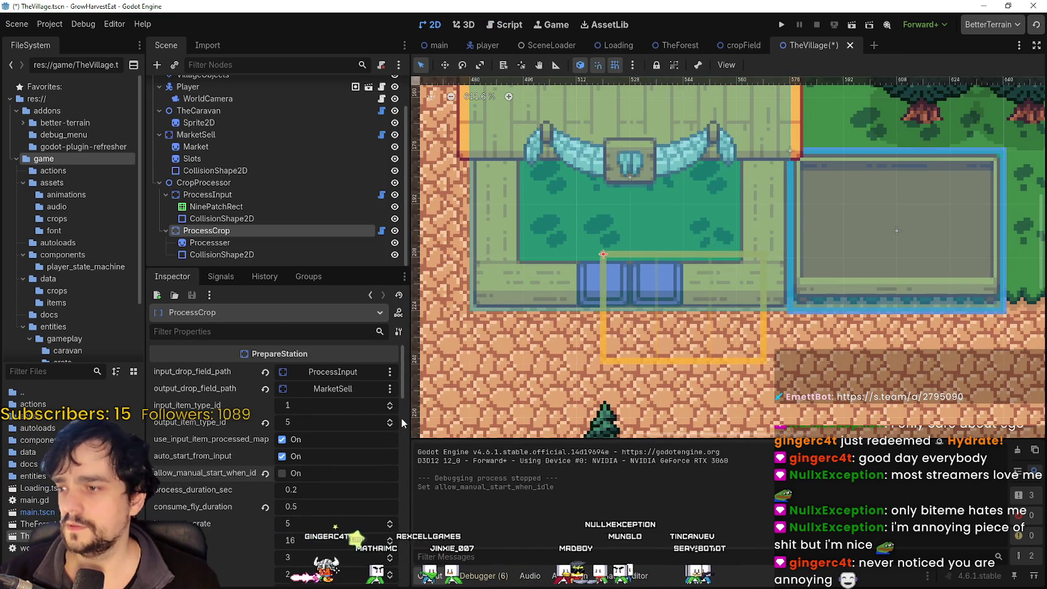
scroll(338, 535, "down", 5)
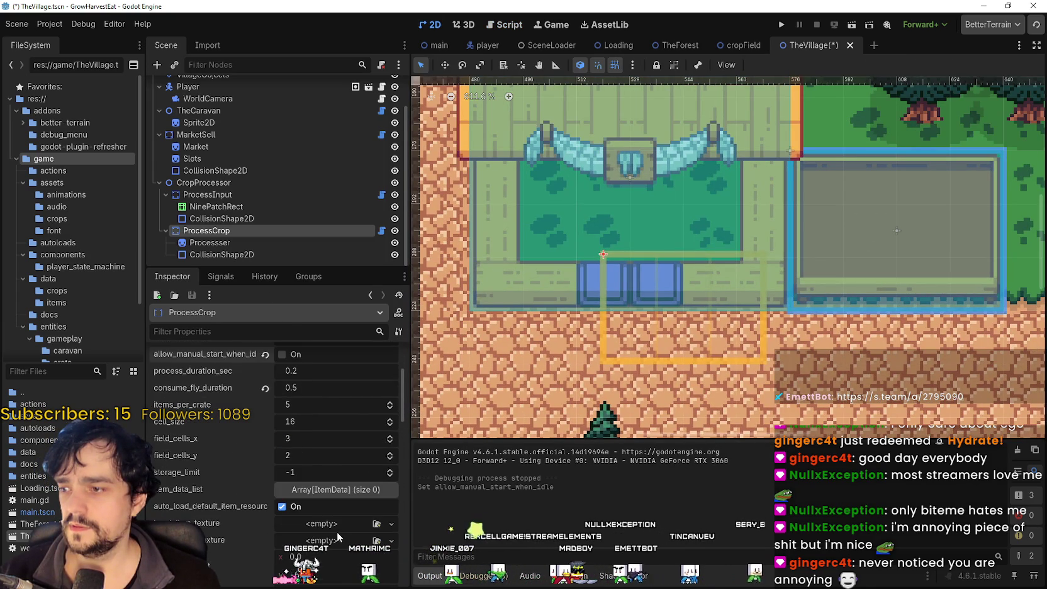
scroll(337, 531, "down", 1)
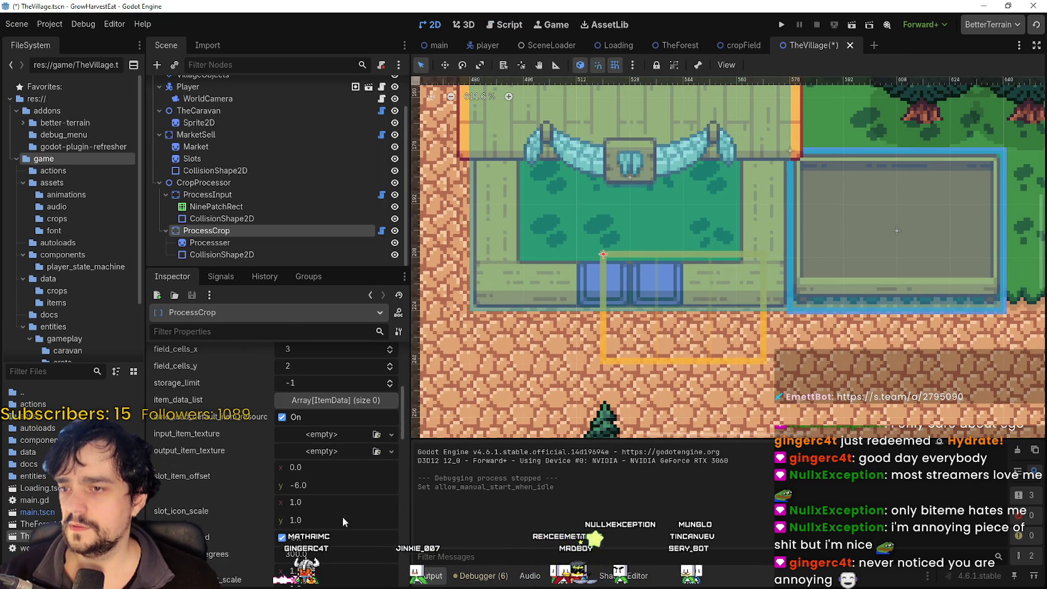
scroll(327, 500, "down", 2)
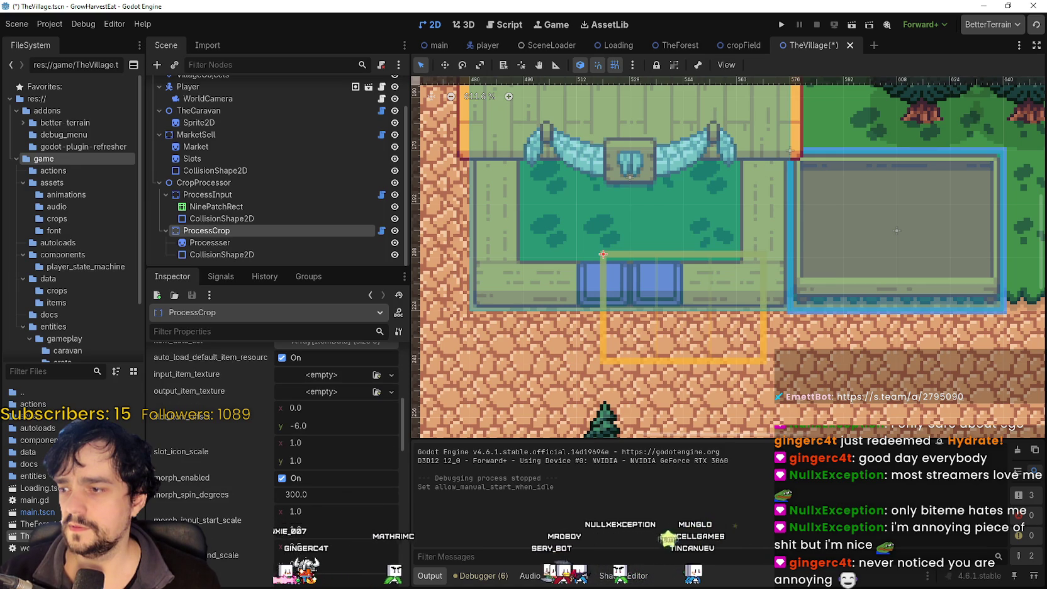
scroll(274, 453, "down", 5)
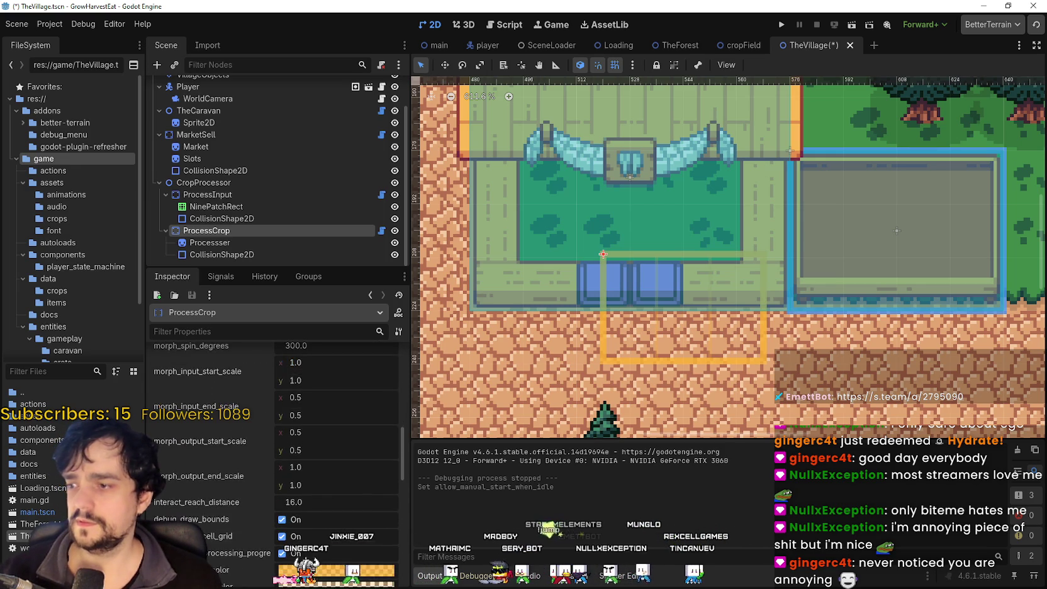
scroll(274, 453, "down", 4)
scroll(273, 454, "up", 2)
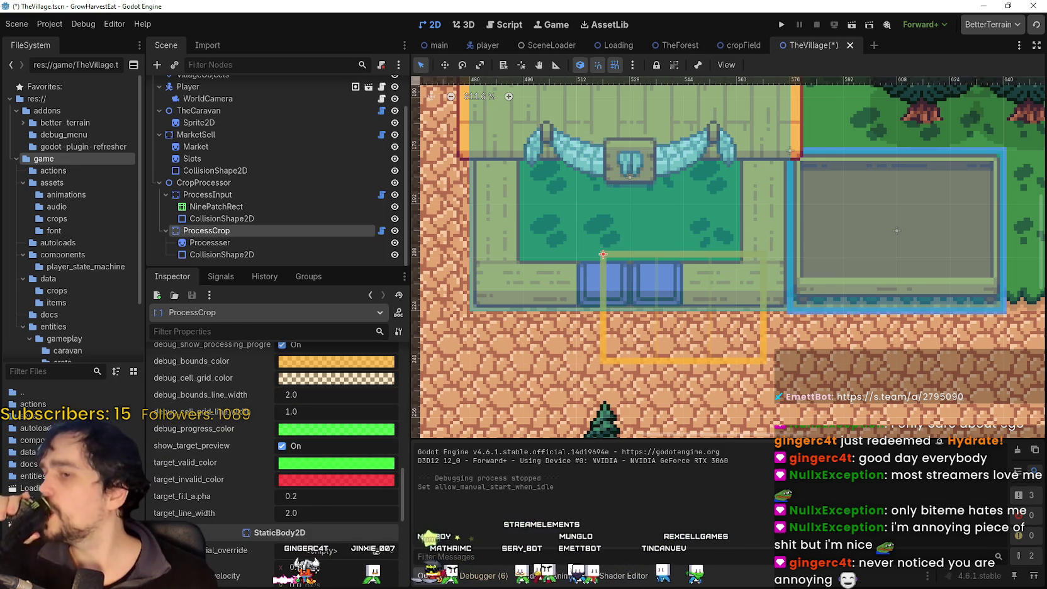
scroll(239, 533, "up", 6)
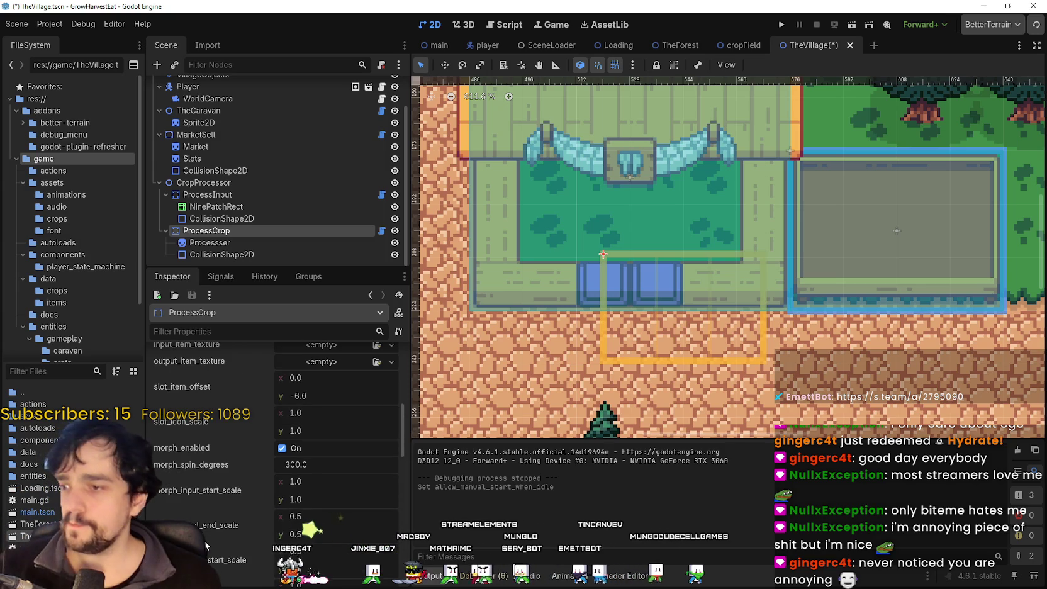
scroll(239, 529, "up", 4)
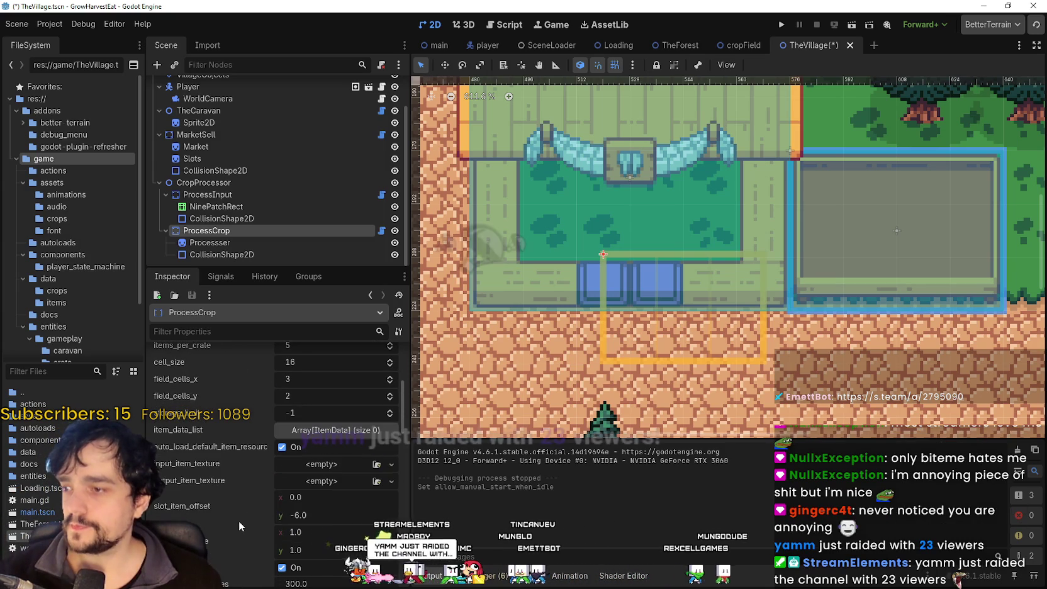
scroll(226, 485, "up", 4)
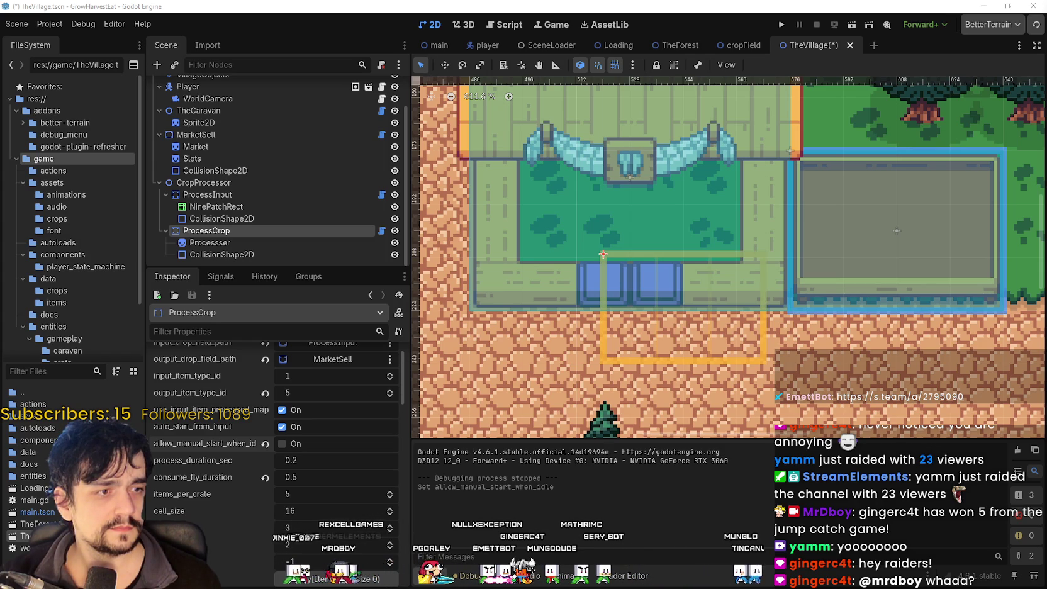
Shrink ProcessCrop's field to 2×1 cells (field_cells_x 2, field_cells_y 1).
scroll(612, 304, "down", 4)
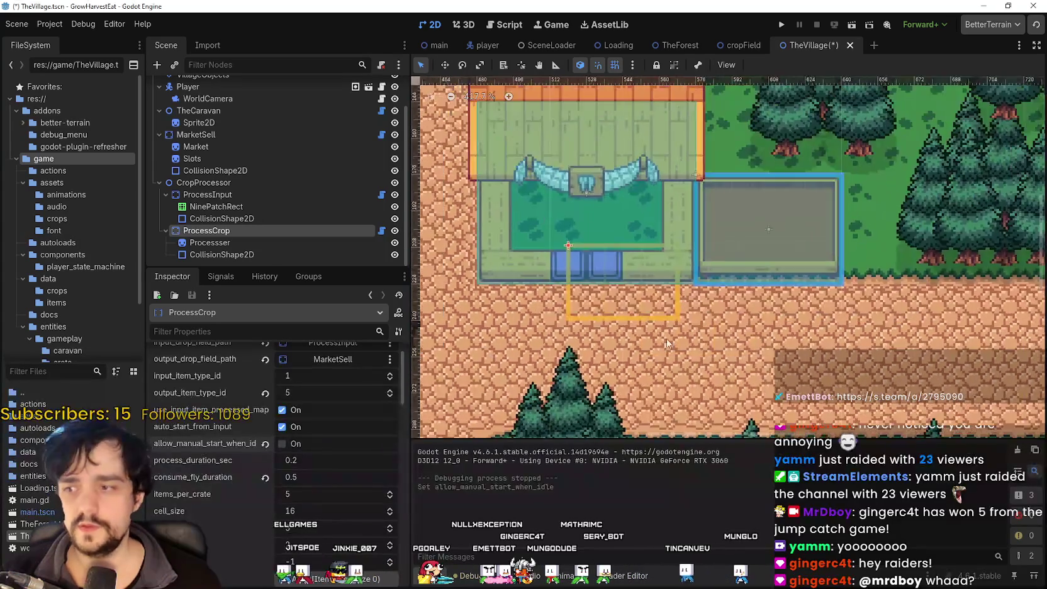
scroll(611, 304, "left", 2)
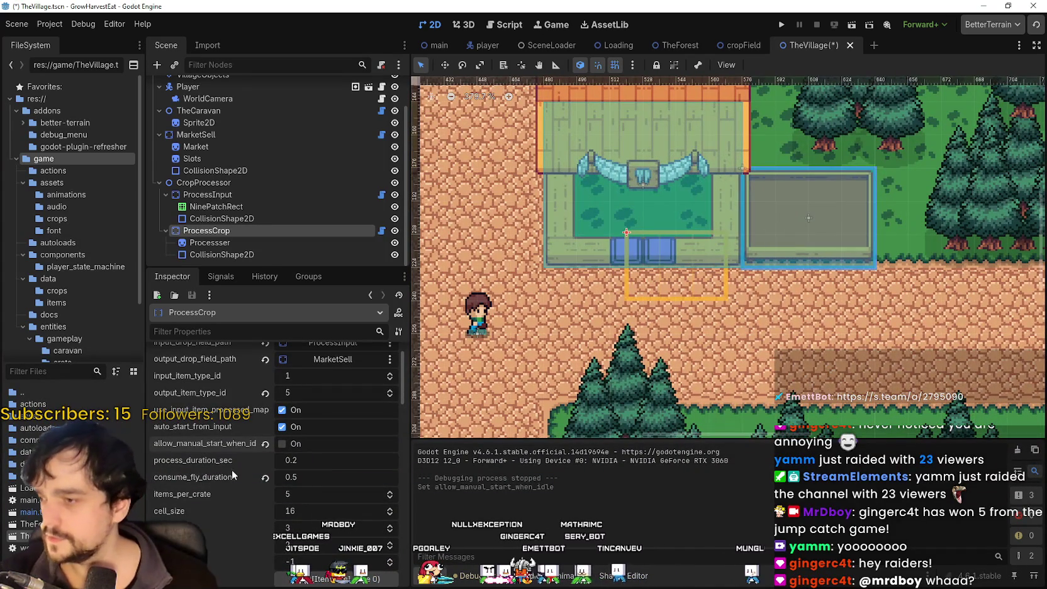
scroll(595, 370, "down", 2)
scroll(200, 398, "down", 3)
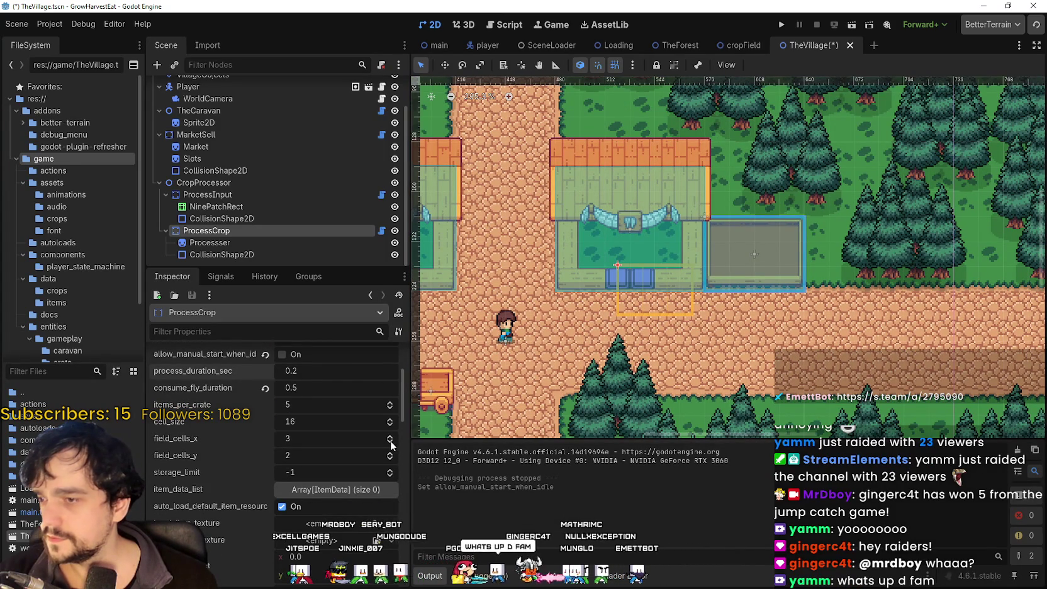
scroll(590, 373, "up", 2)
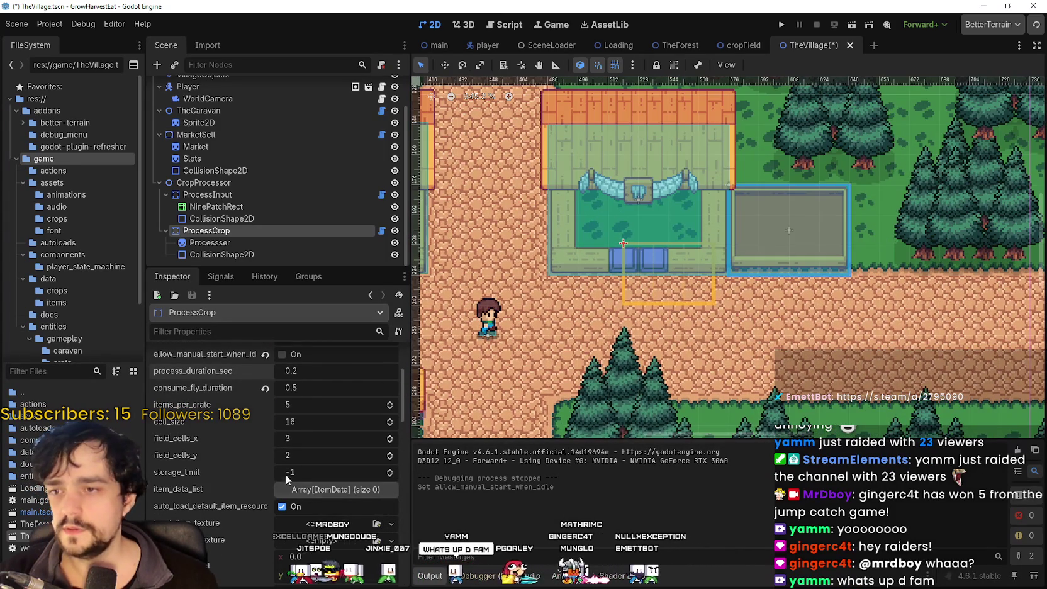
left_click(389, 443)
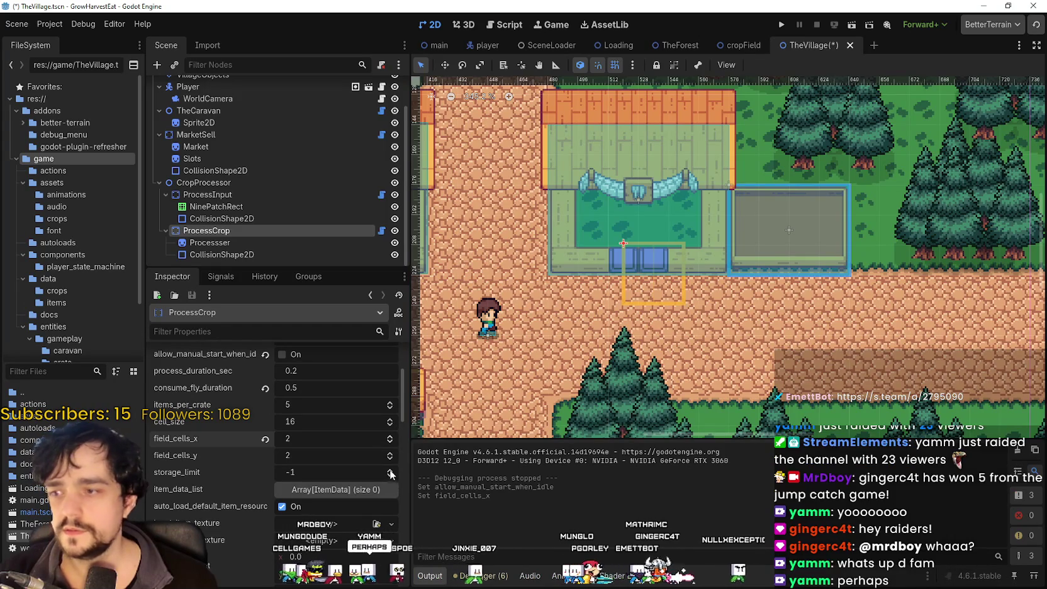
left_click(390, 458)
Turn off debug_draw_cell_grid on ProcessCrop.
scroll(645, 268, "up", 1)
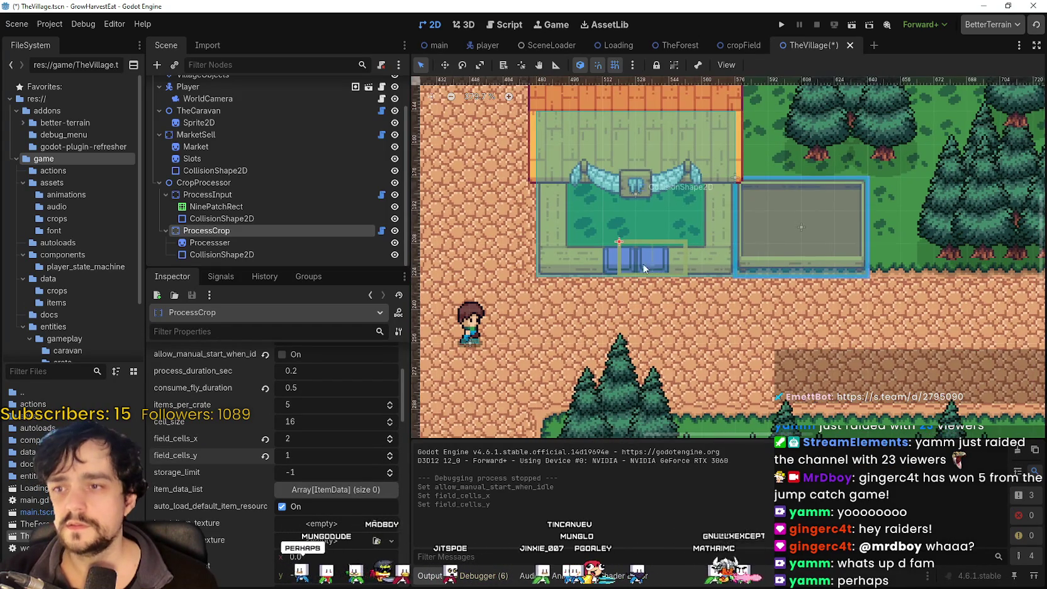
scroll(230, 500, "down", 6)
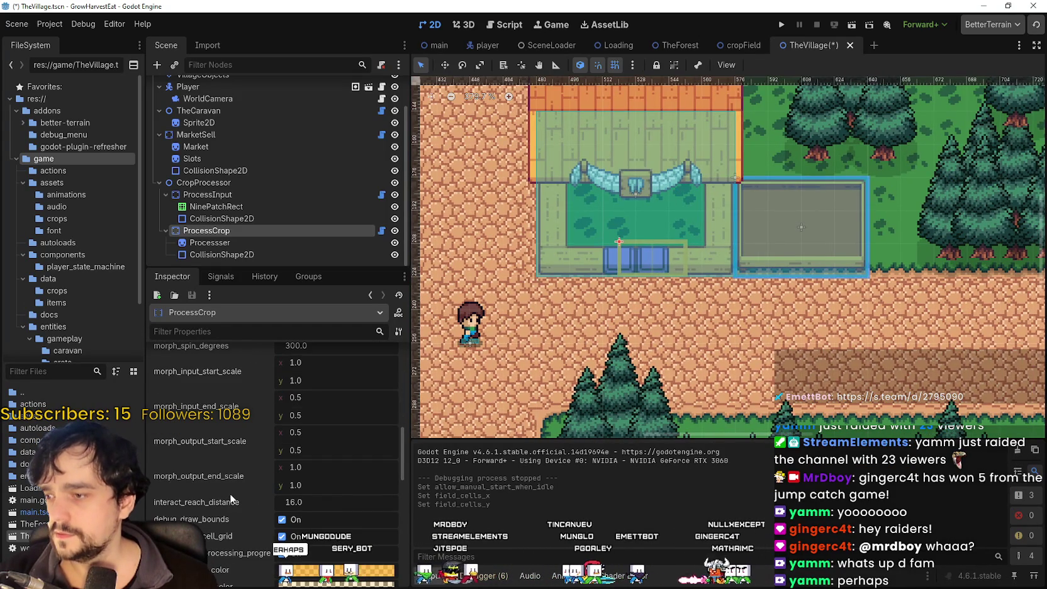
left_click(282, 536)
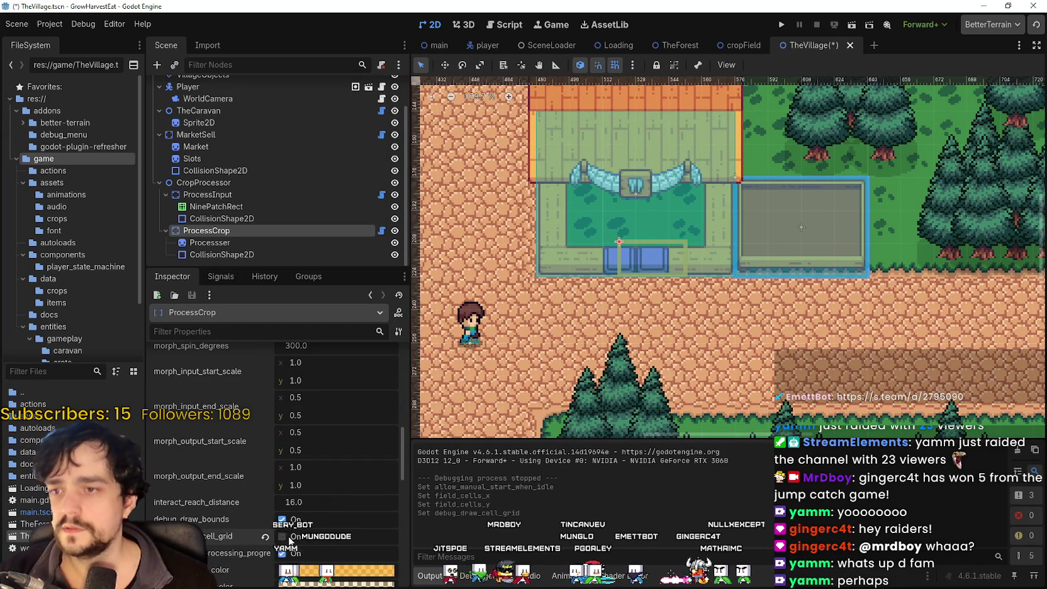
Inspect the Processer sprite's texture and frame it in the viewport.
scroll(598, 233, "up", 7)
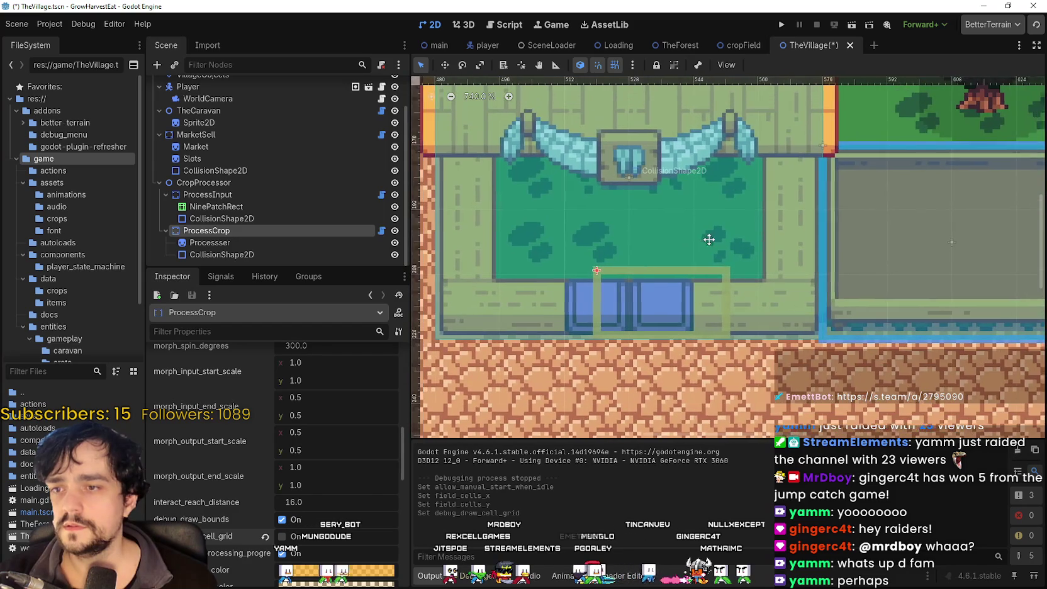
left_click(265, 243)
key("shift+f")
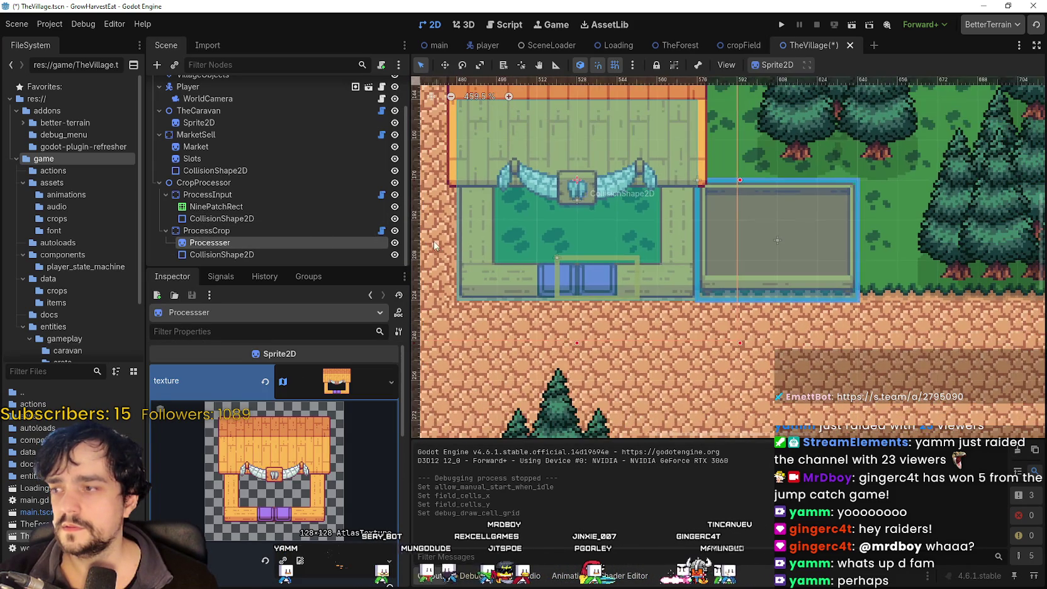
left_click(340, 231)
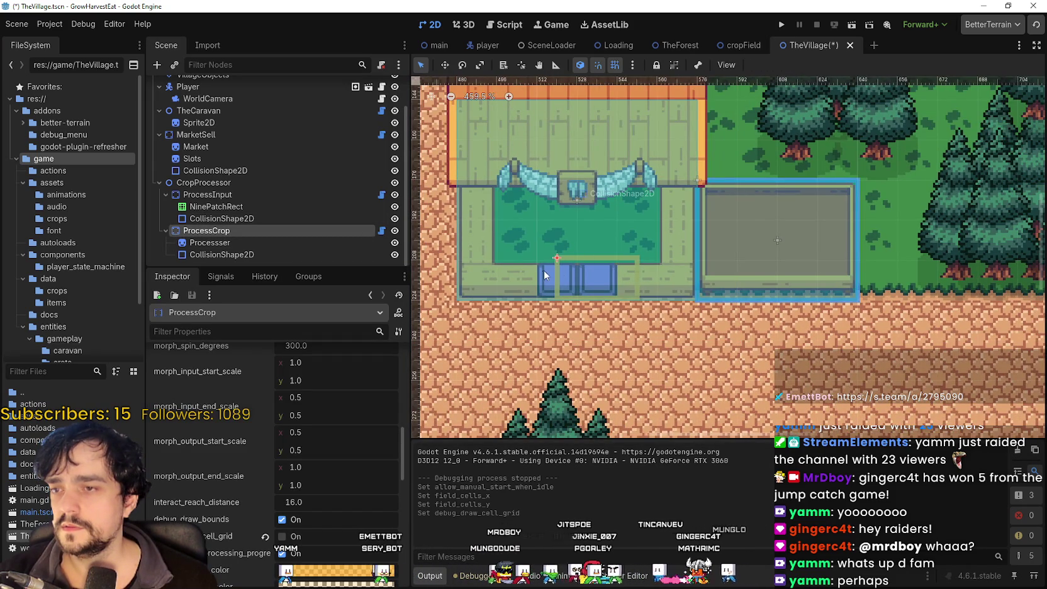
Adjust a ProcessCrop Inspector value, save TheVillage scene, and run the game.
scroll(542, 270, "up", 5)
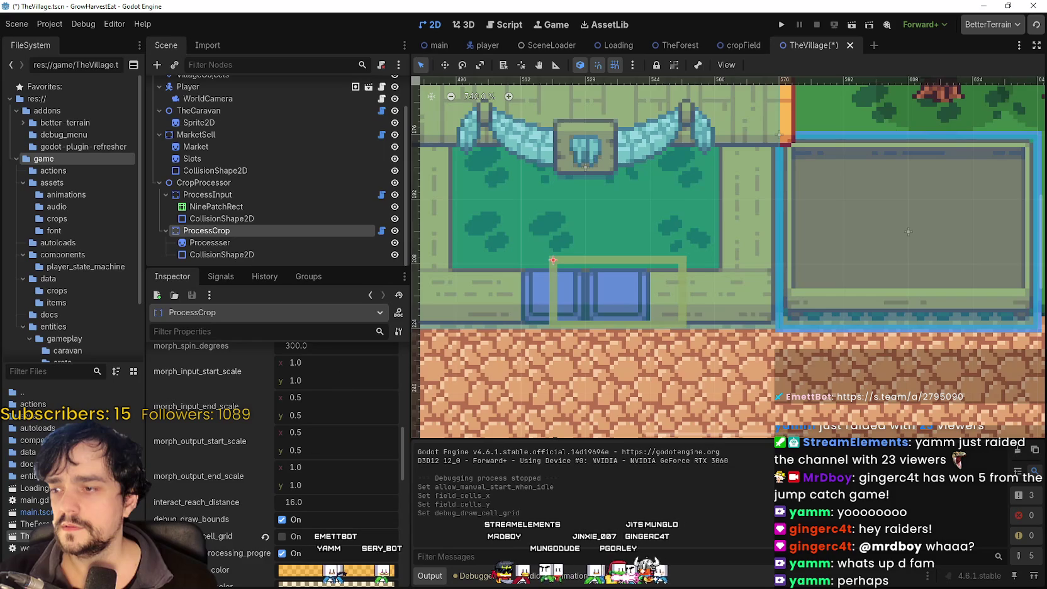
scroll(239, 541, "up", 5)
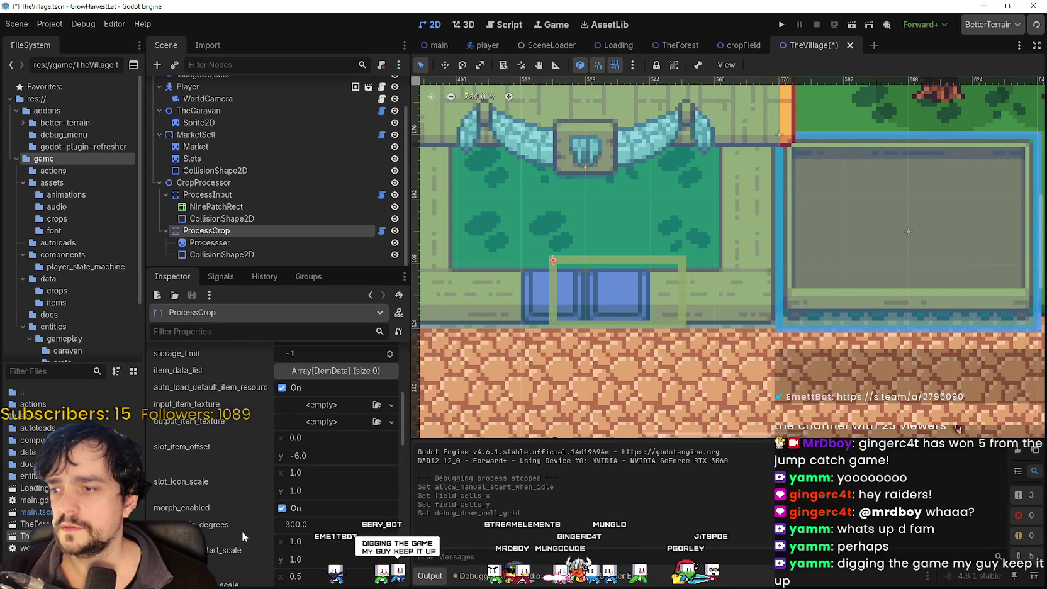
mouse_move(406, 413)
left_mouse_down()
mouse_move(411, 485)
mouse_move(394, 389)
left_mouse_up()
scroll(391, 391, "up", 3)
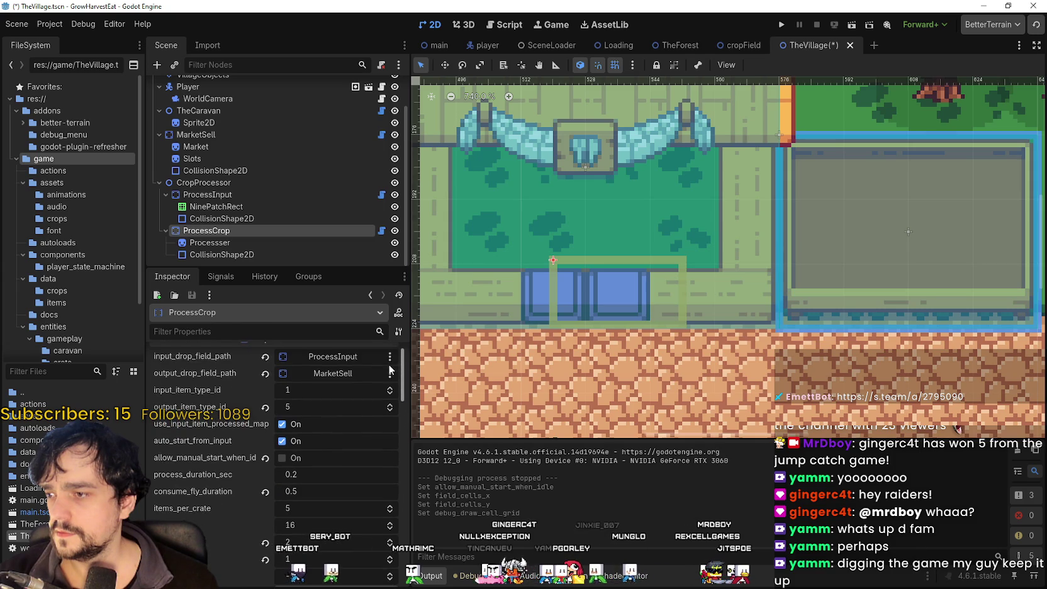
scroll(388, 392, "down", 2)
scroll(386, 397, "down", 5)
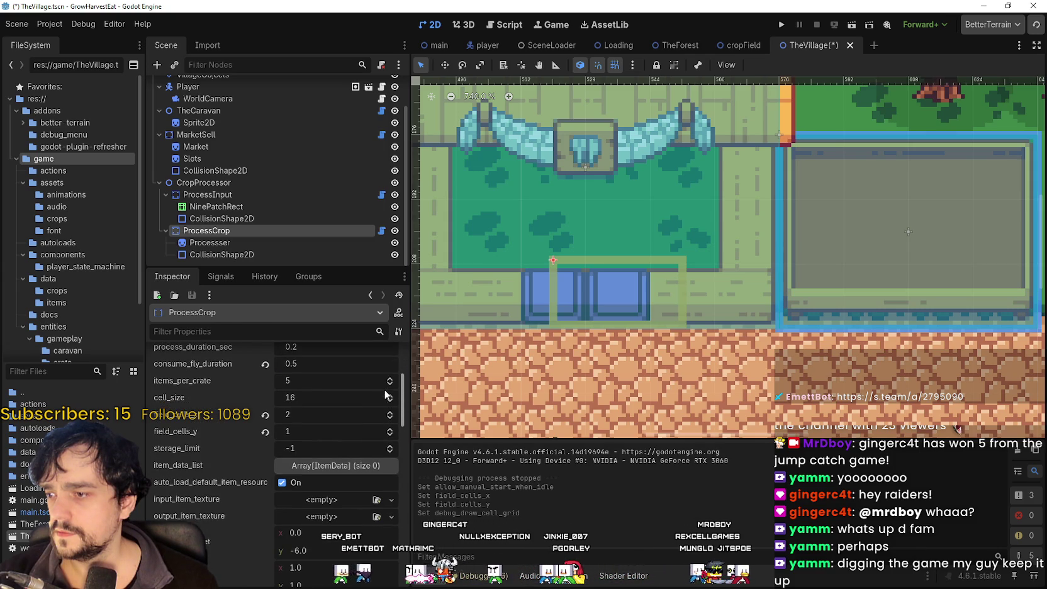
scroll(385, 410, "down", 10)
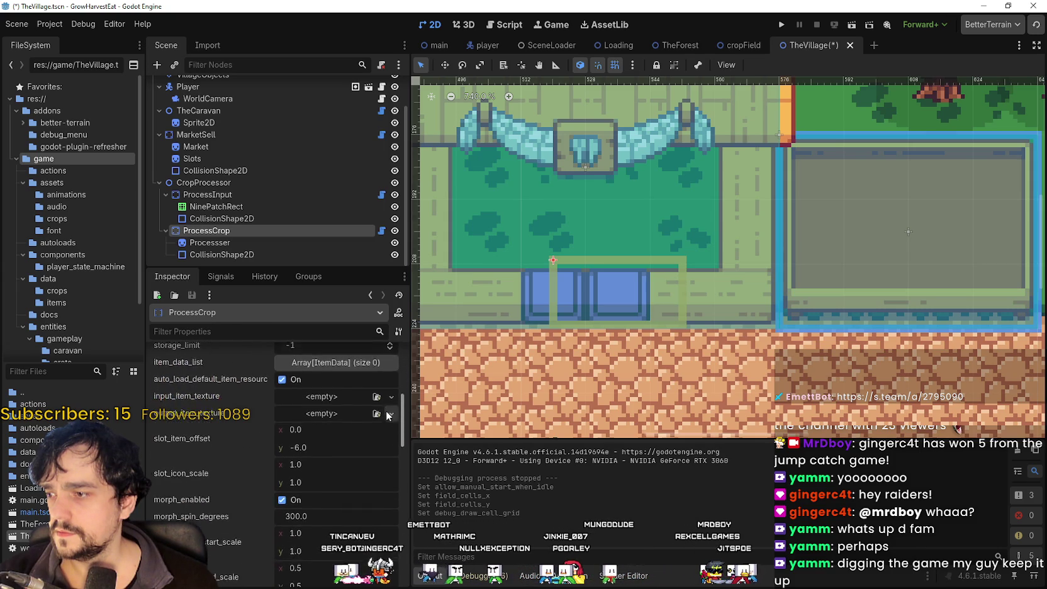
scroll(391, 451, "down", 3)
scroll(391, 462, "down", 6)
scroll(400, 479, "down", 4)
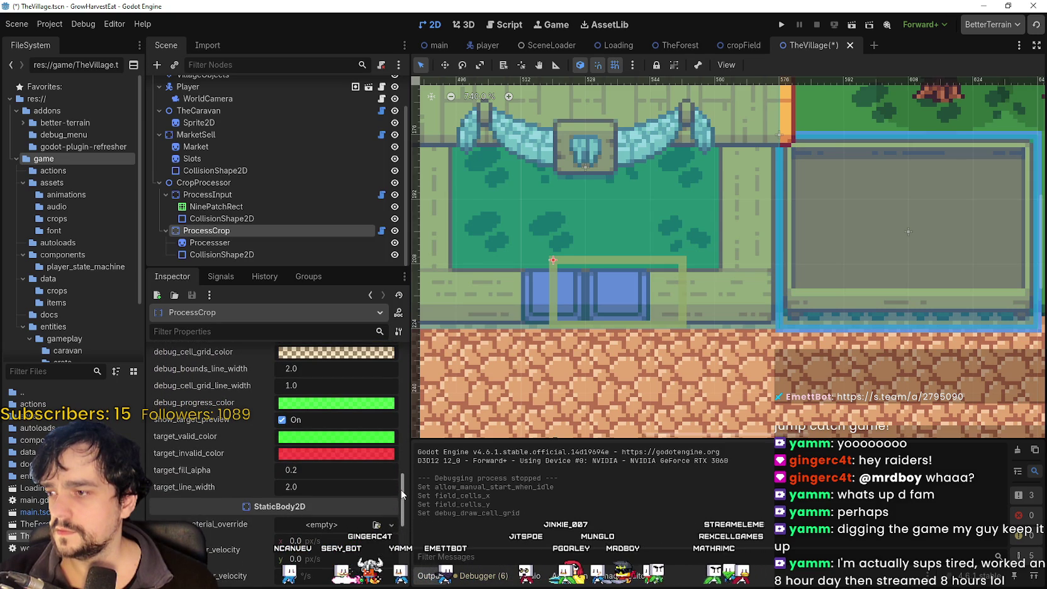
scroll(400, 494, "down", 1)
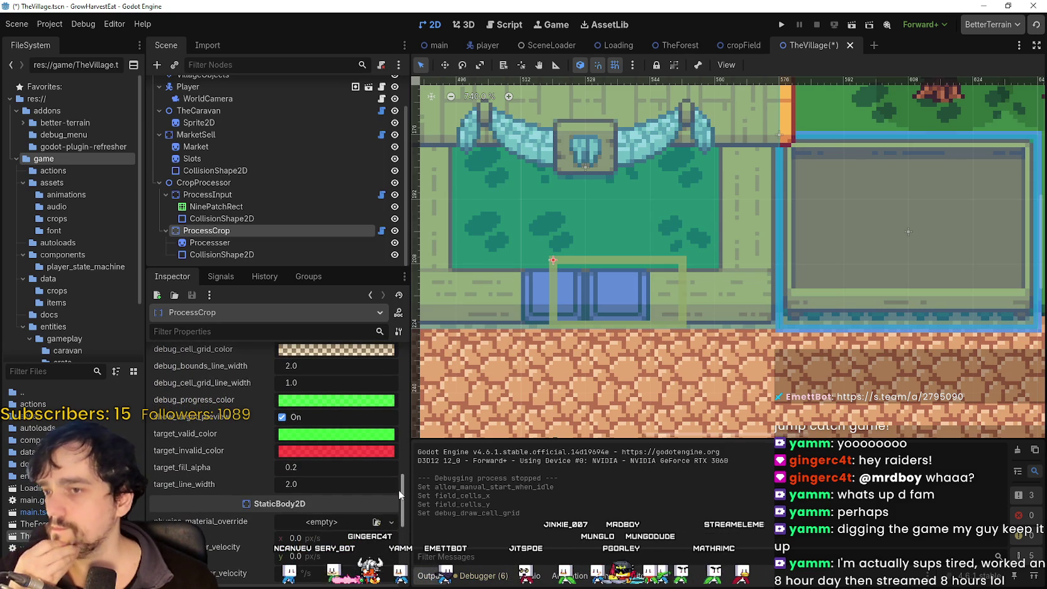
scroll(398, 494, "down", 1)
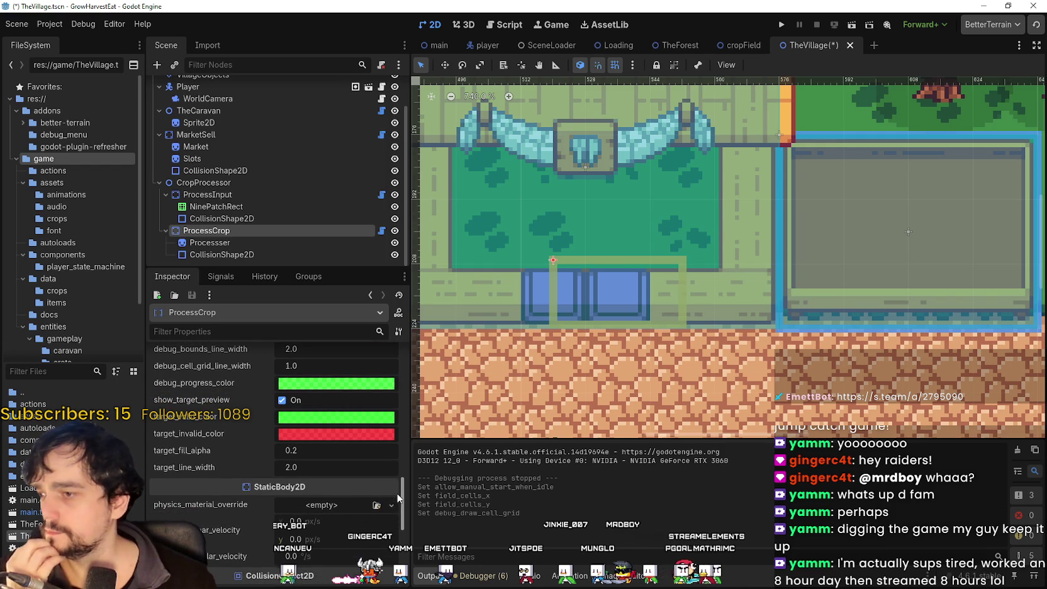
key("ctrl+s")
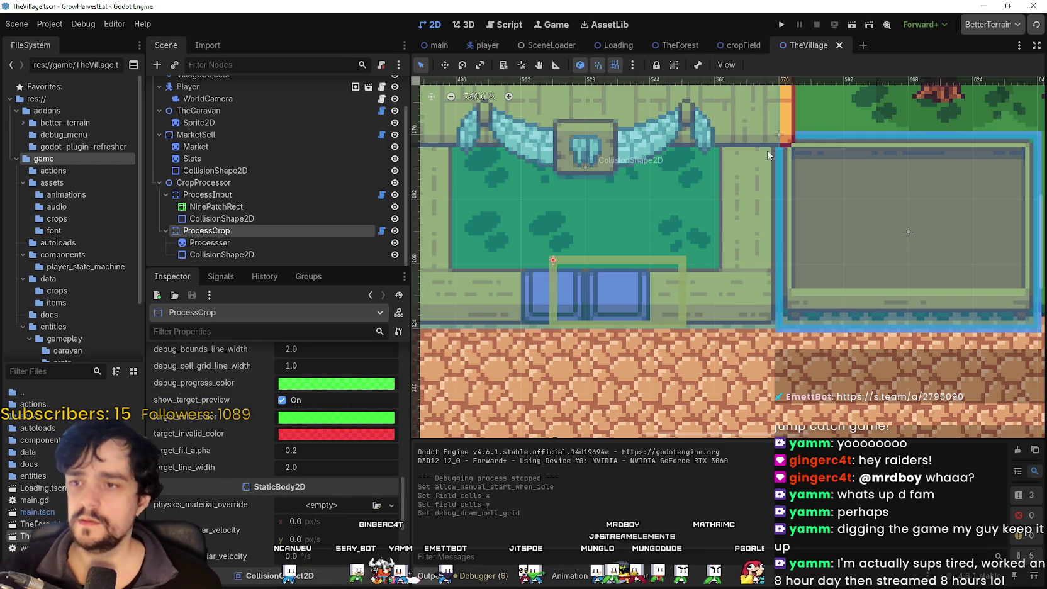
left_click(780, 25)
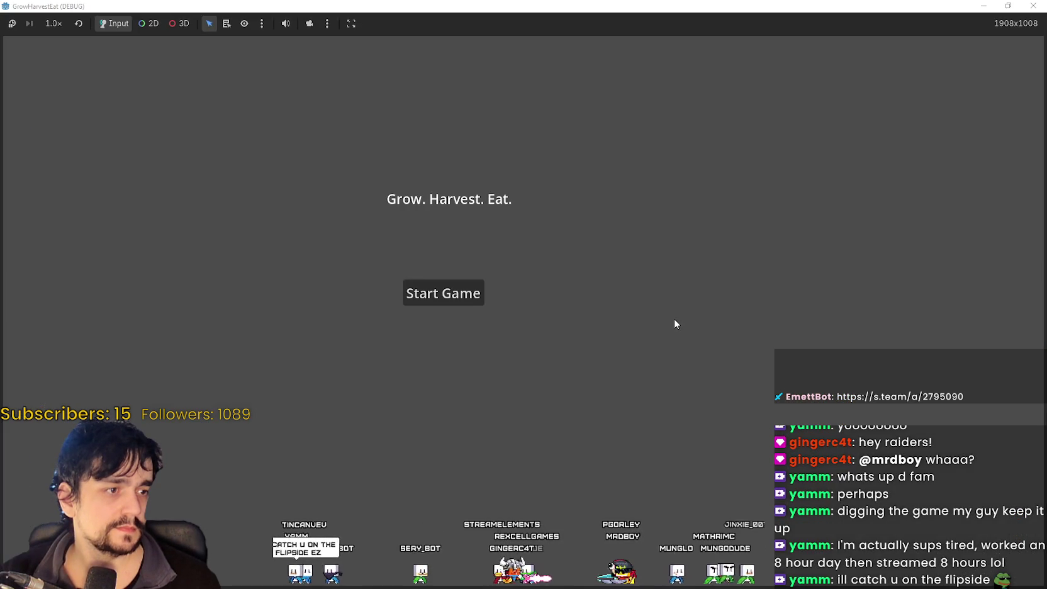
Start the game, walk the character to the cart, and bring up the Steam overlay.
left_click(443, 293)
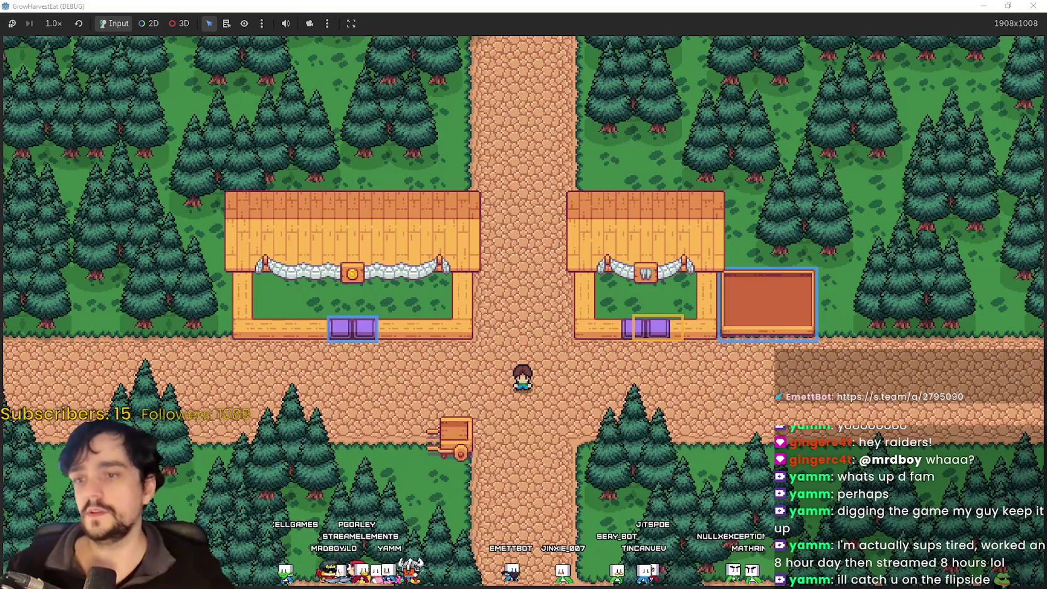
scroll(658, 438, "up", 3)
key("a")
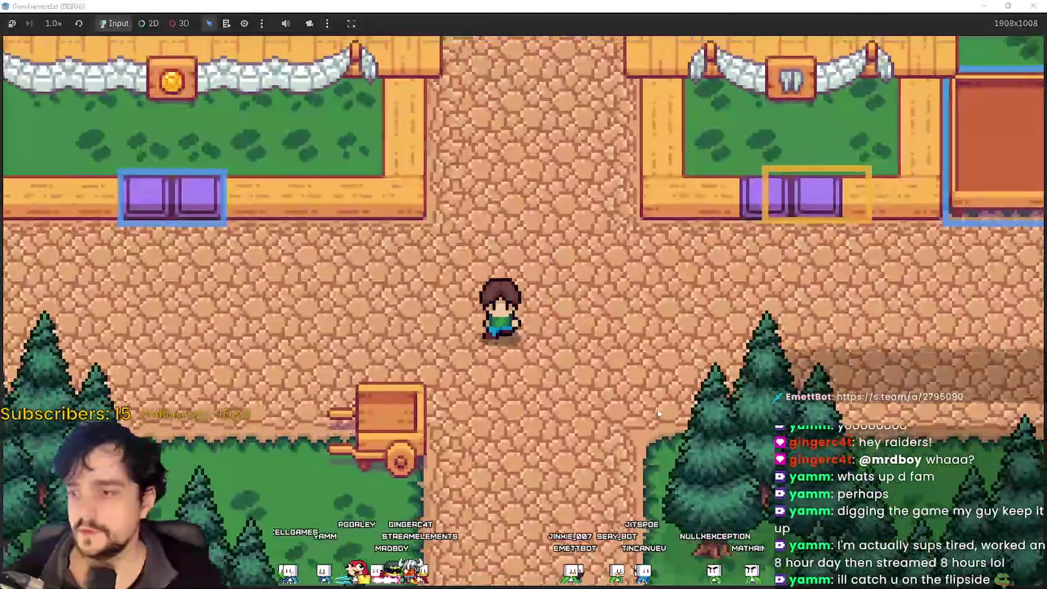
key("d")
key("s")
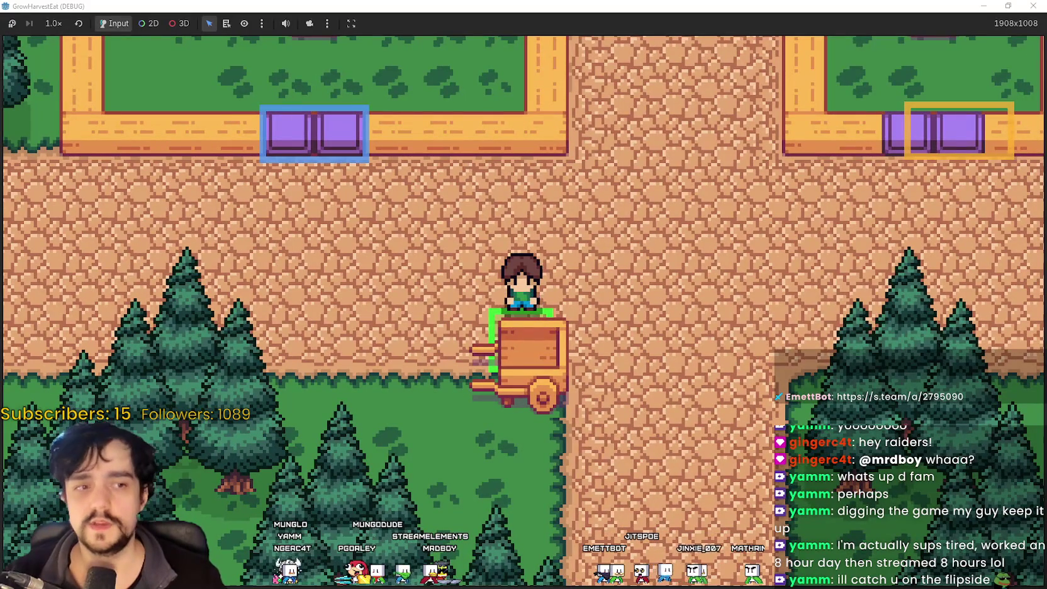
key("e")
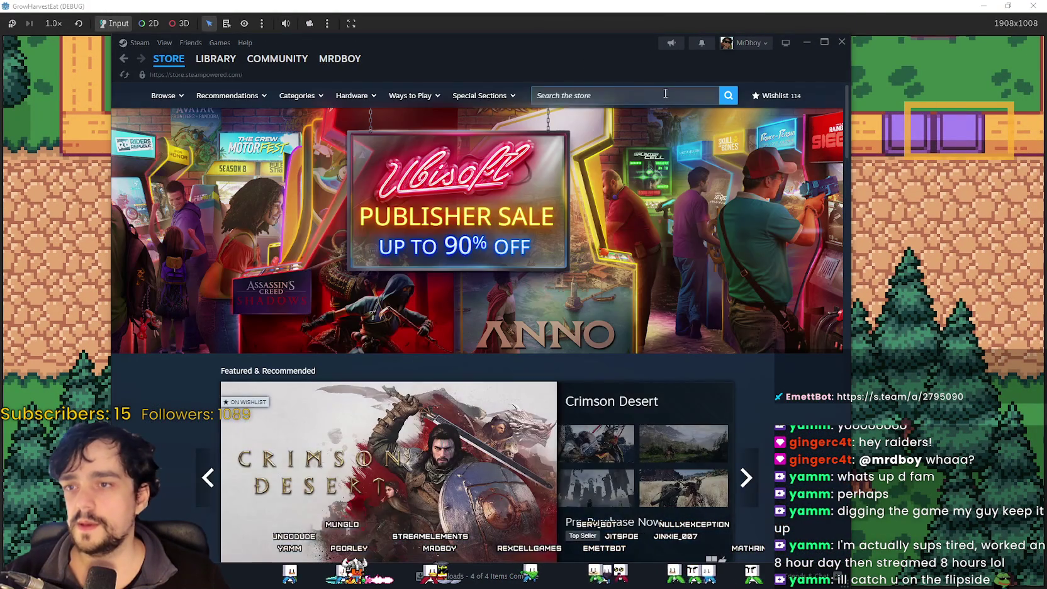
Search the Steam store for 'MR FARM' and open the MR FARMBOY page.
left_click(684, 90)
type("MR FARM")
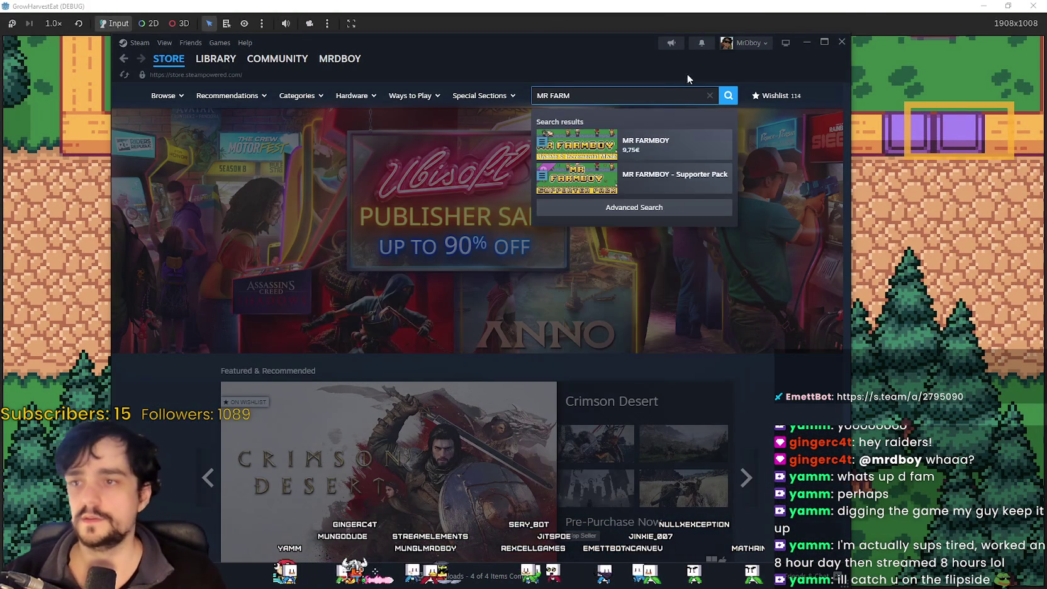
left_click(717, 141)
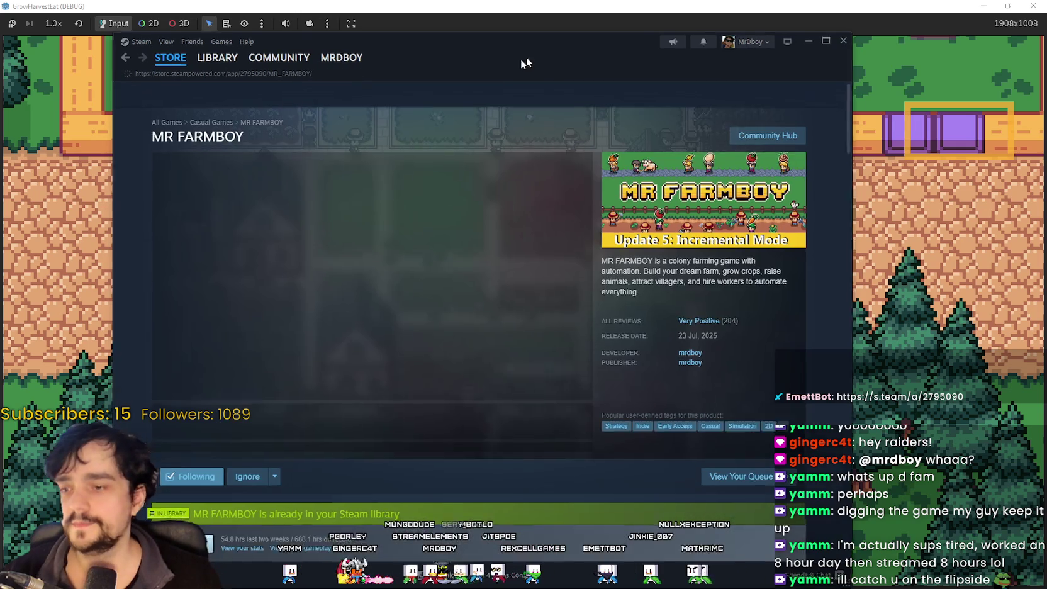
left_click_drag(526, 56, 581, 32)
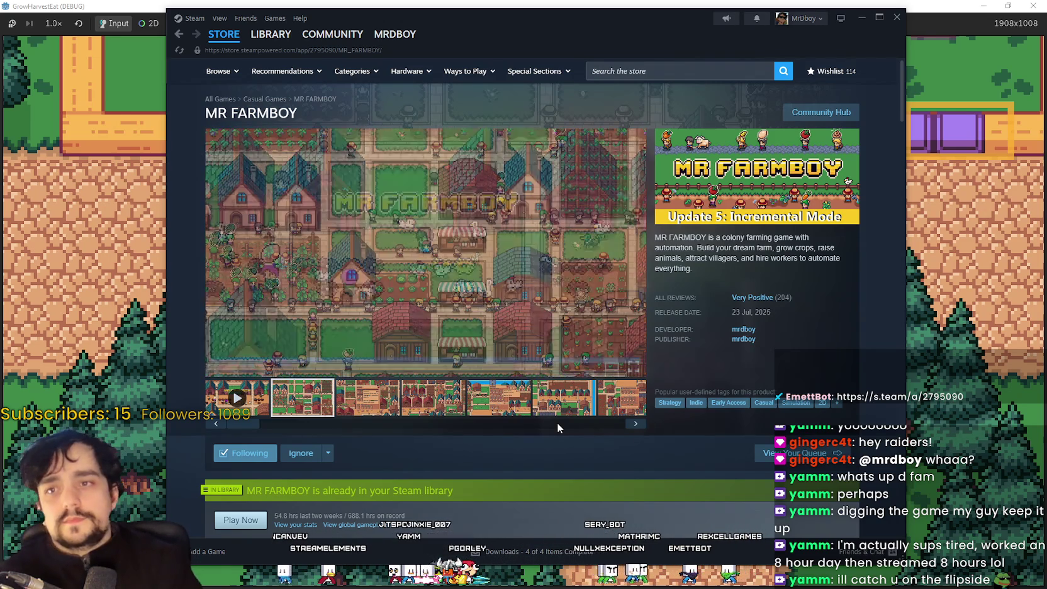
Leave Steam and walk the character from the cart down to the forest field.
left_click(953, 327)
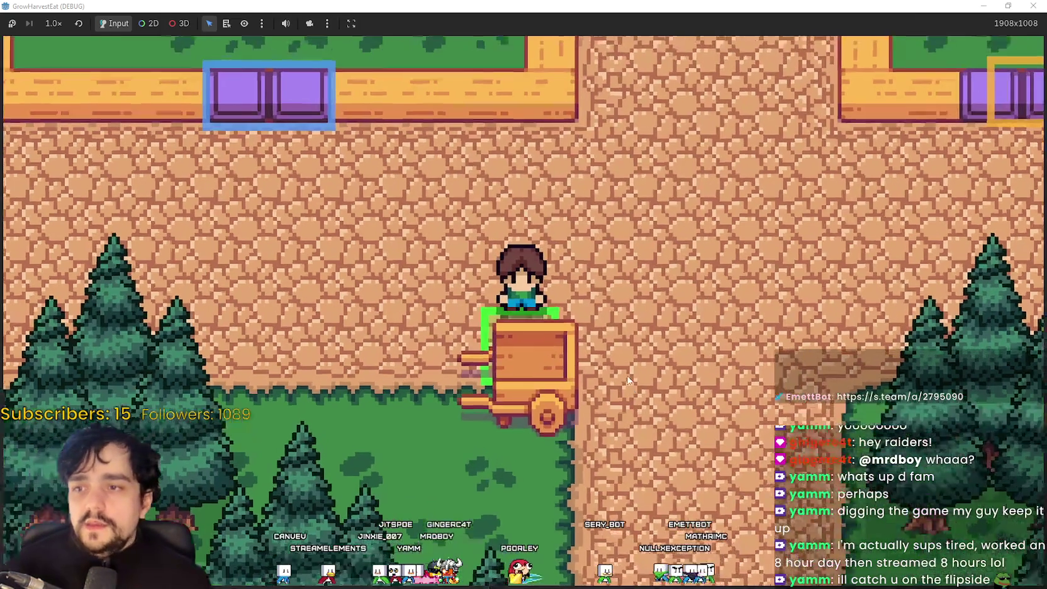
key("w")
key("s")
key("w")
key("s")
key("w")
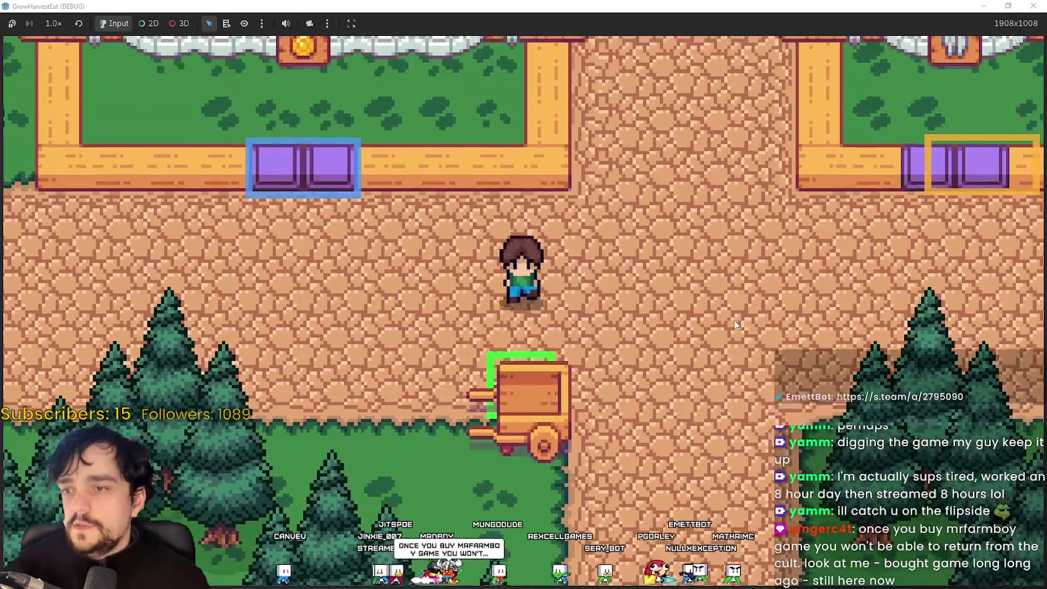
key("d")
key("w")
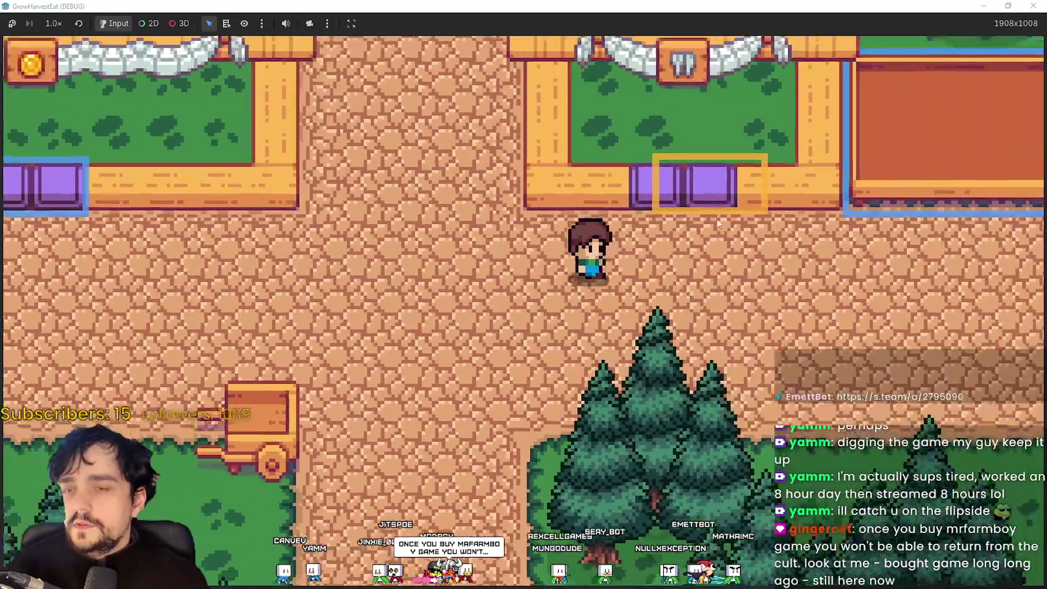
key("a")
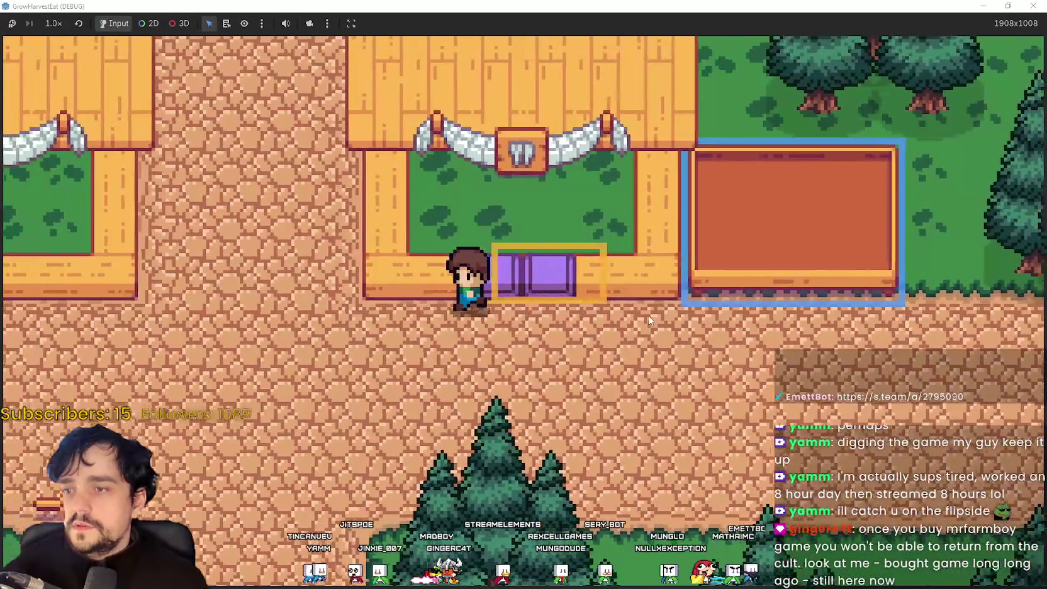
key("d")
key("s")
key("a")
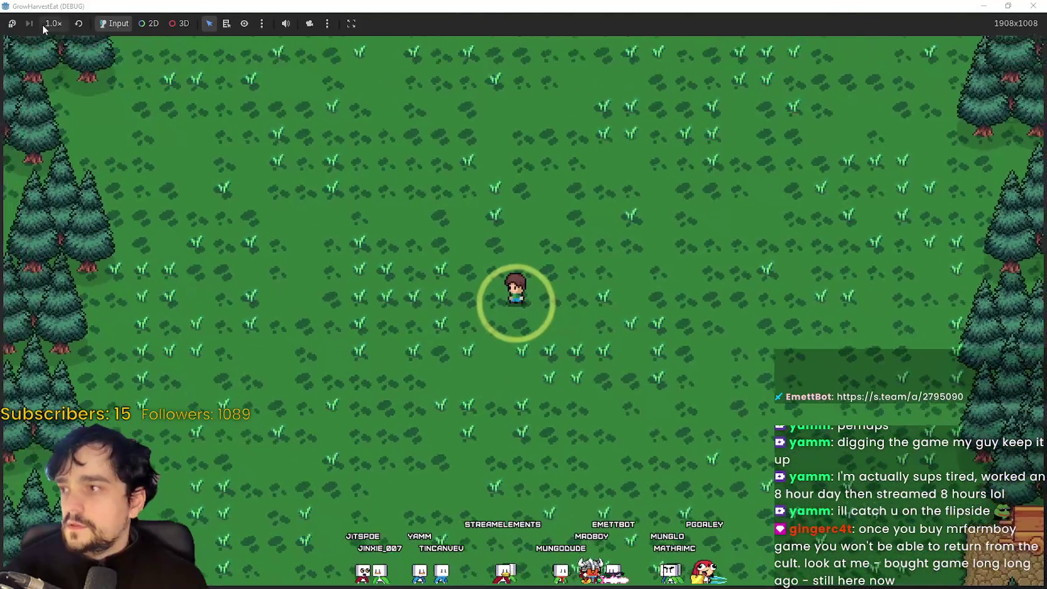
Run the game at 16.0× speed briefly, then return it to 1.0×.
left_click(50, 23)
left_click(64, 82)
left_click(53, 24)
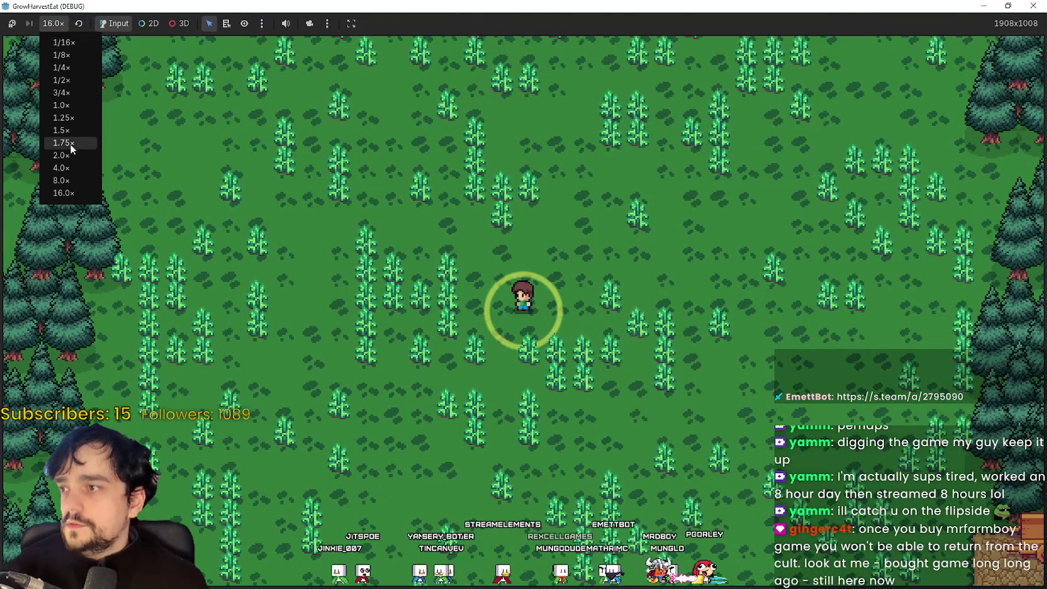
left_click(61, 105)
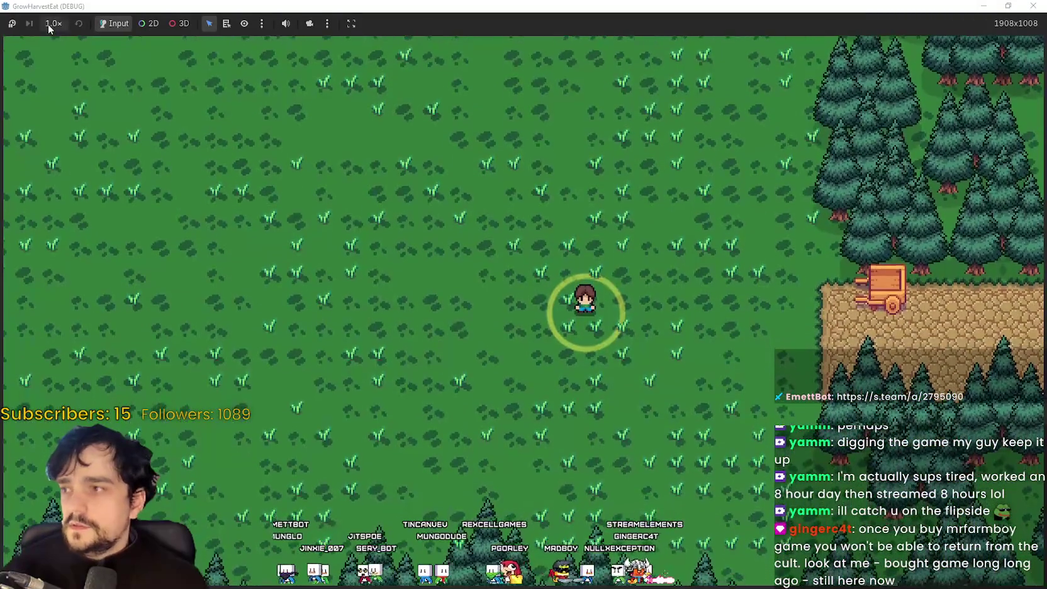
Fast-forward to 16.0× twice, returning to 1.0× each time to harvest ripe crops.
left_click(51, 25)
left_click(79, 193)
left_click(53, 24)
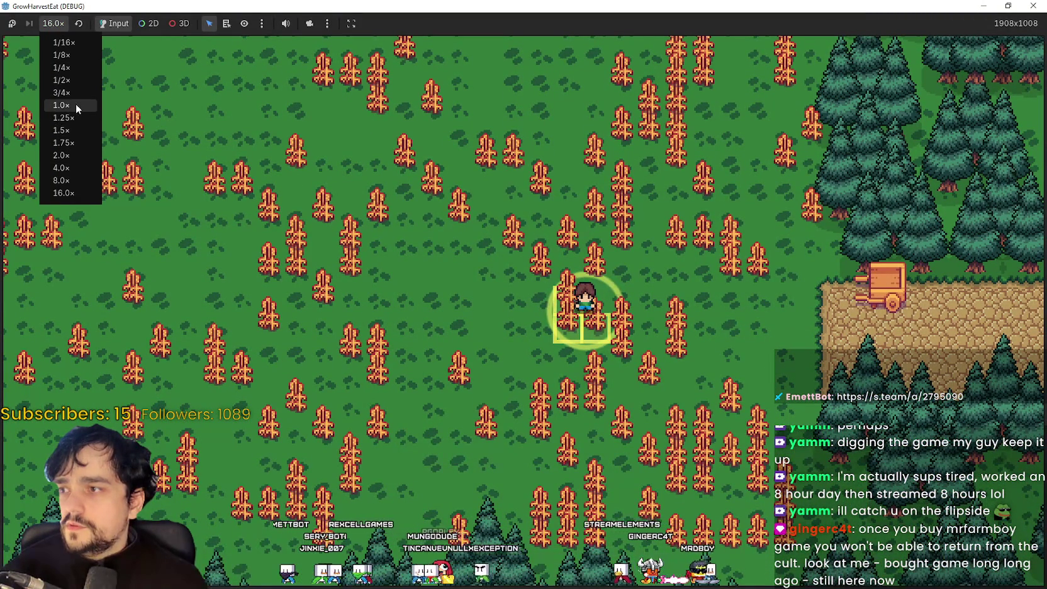
left_click(76, 104)
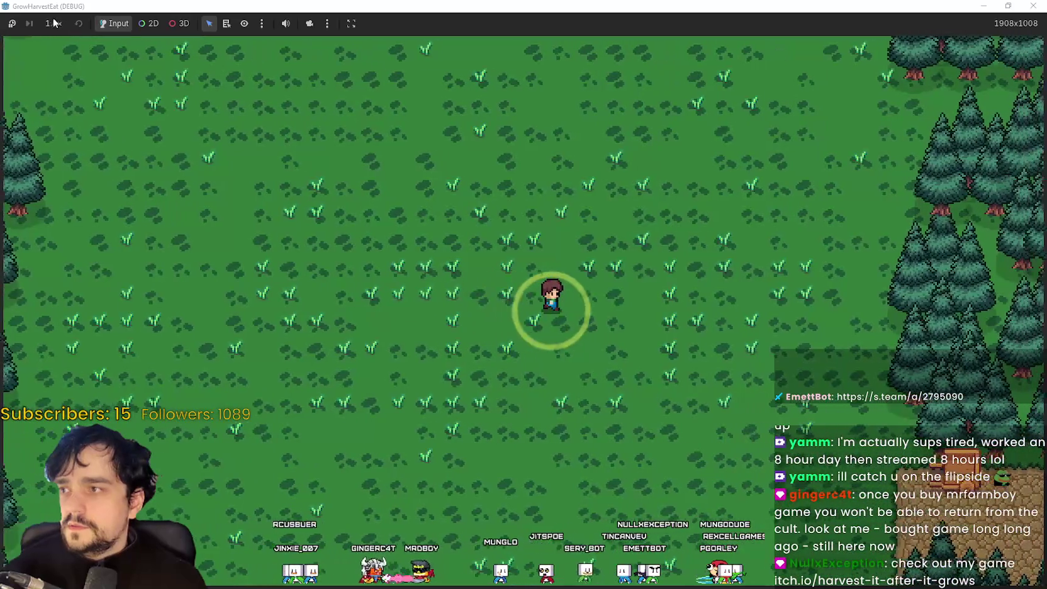
left_click(54, 23)
left_click(70, 159)
left_click(54, 23)
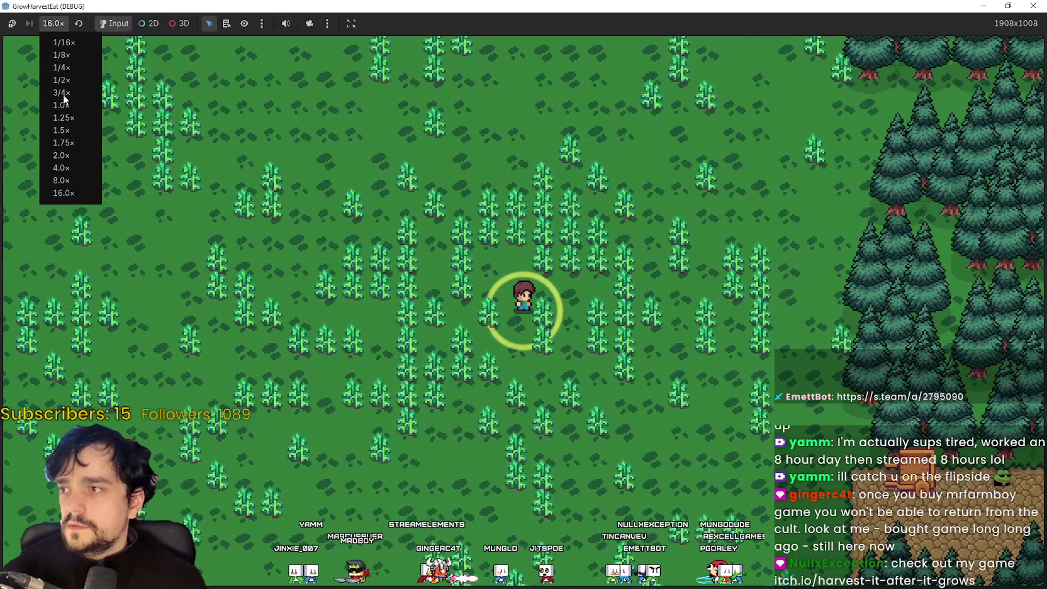
left_click(60, 37)
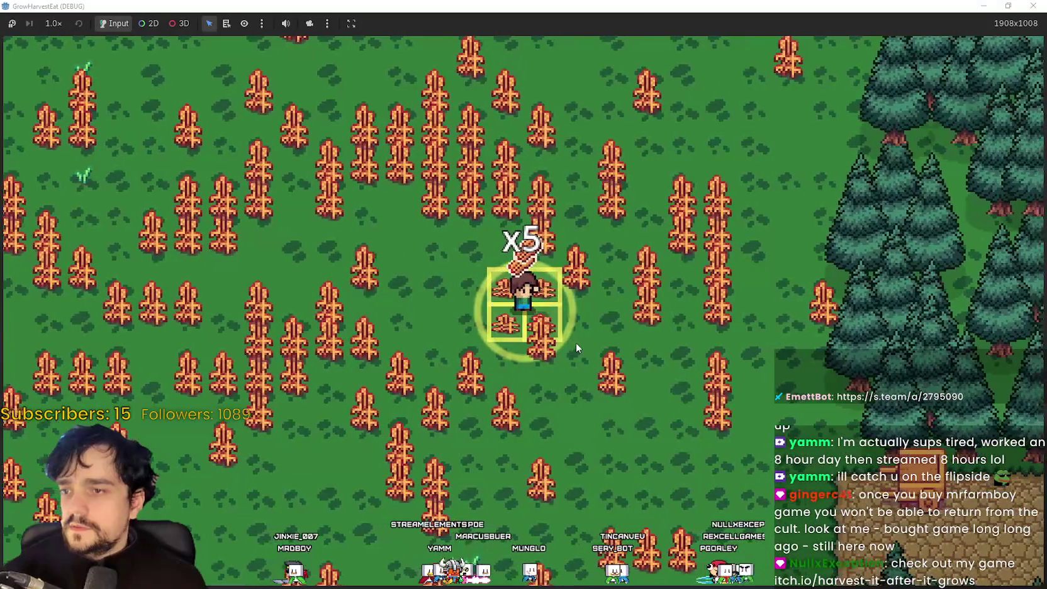
scroll(564, 344, "up", 2)
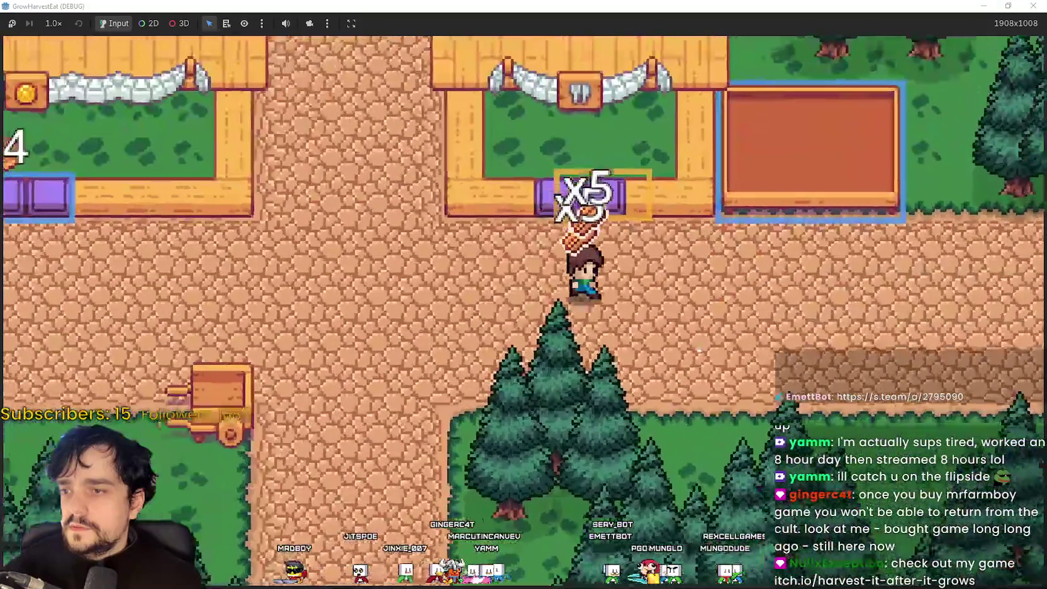
Drop the crops into the processing bed, check the market box, and restore the window size.
key("d")
key("w")
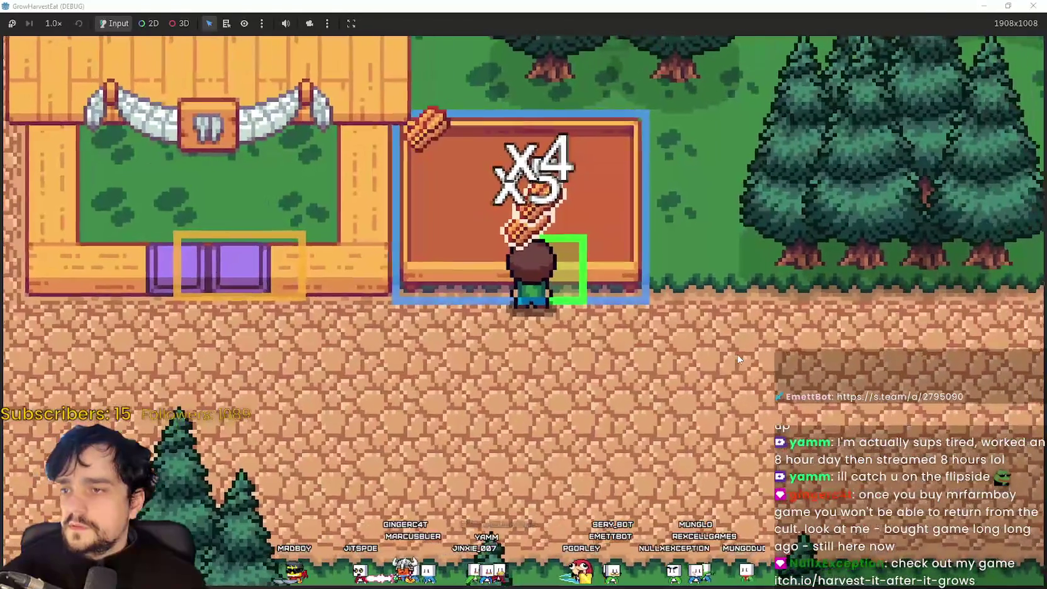
key("a")
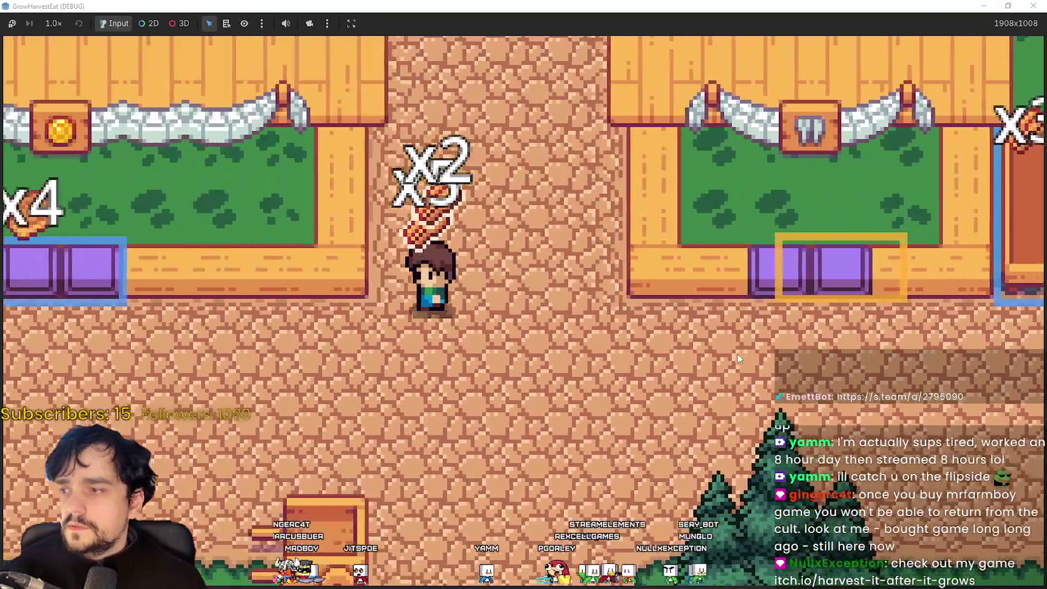
key("d")
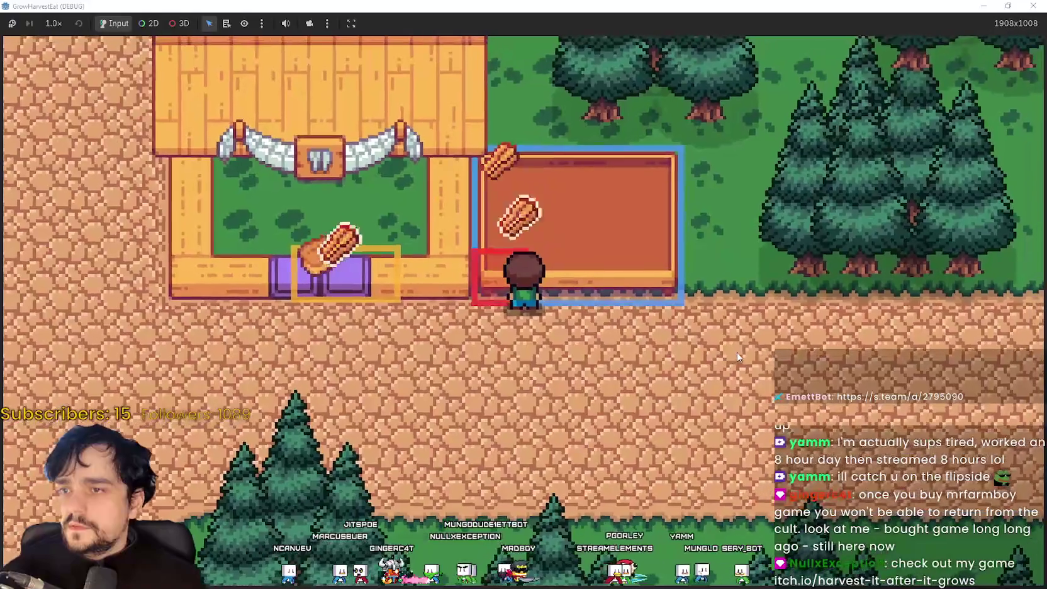
key("a")
key("d")
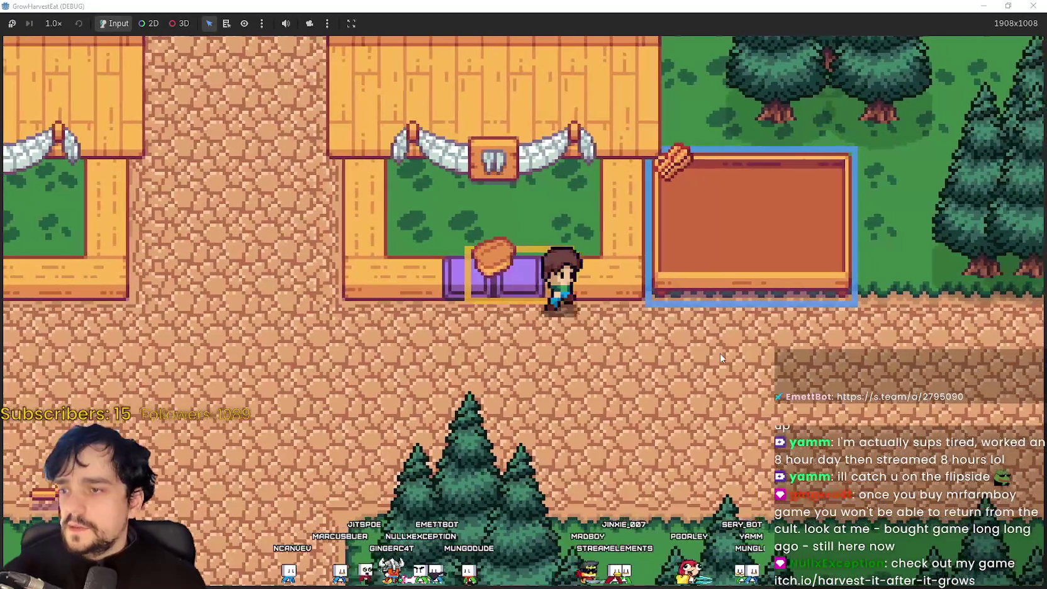
key("w")
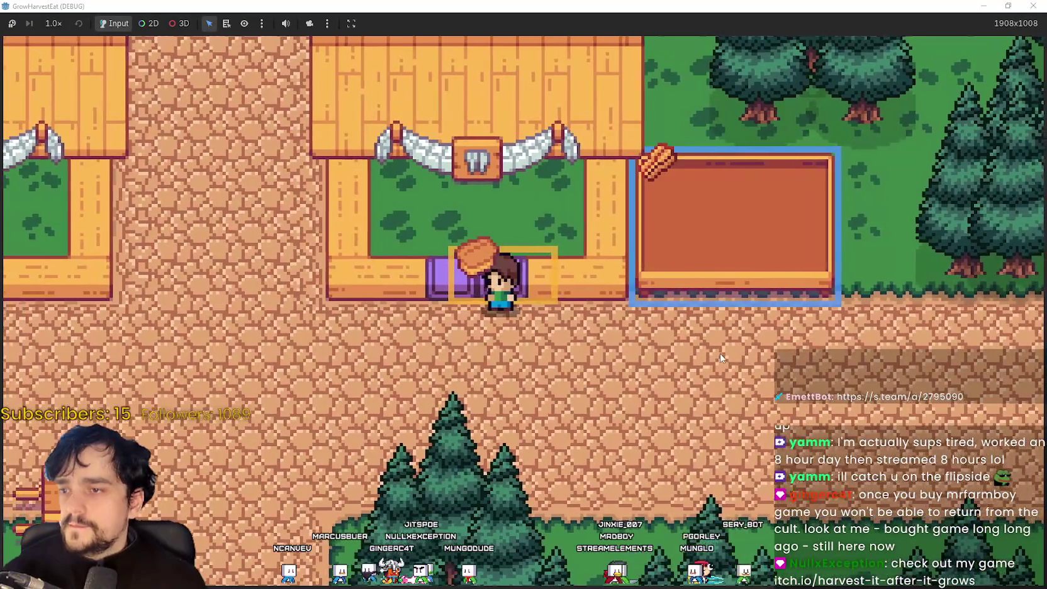
key("d")
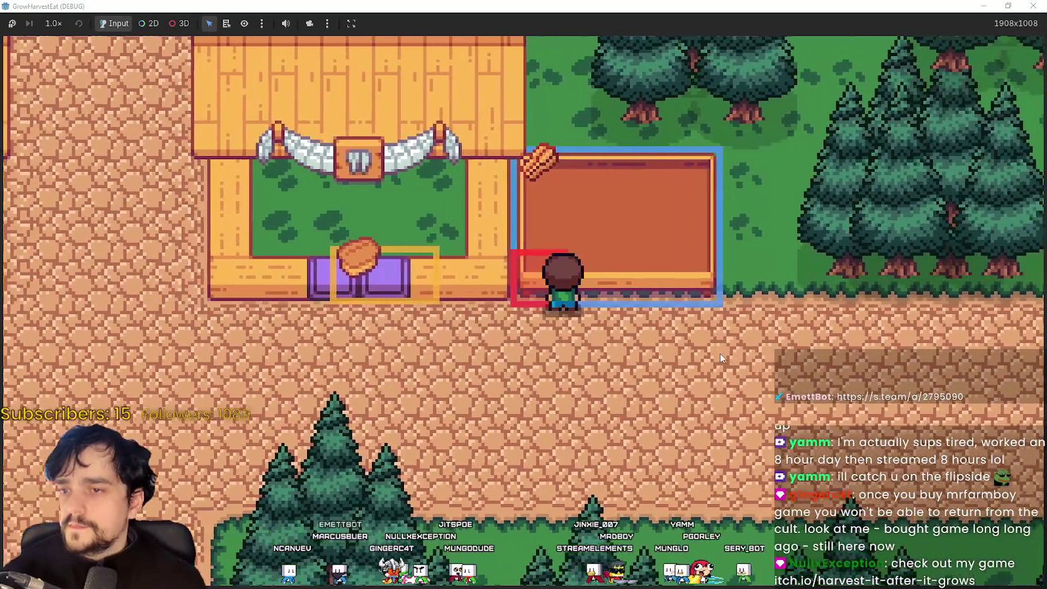
key("a")
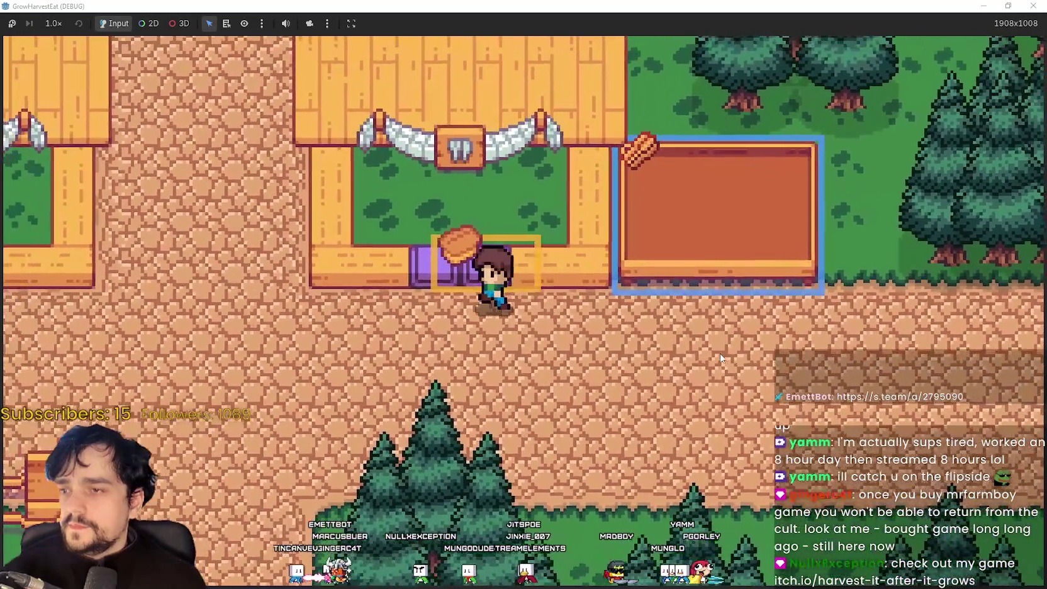
key("d")
key("super+Down")
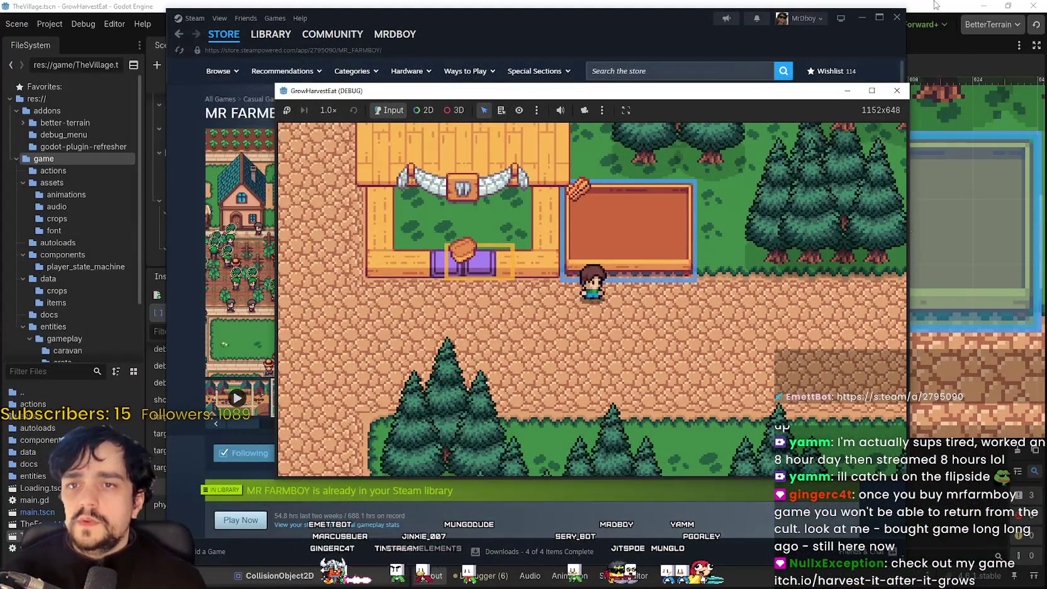
Stop the game, re-enable allow_manual_start_when_idle on ProcessCrop, and save the scene.
left_click(936, 5)
key("F8")
left_click(222, 219)
left_click(243, 232)
scroll(315, 554, "up", 4)
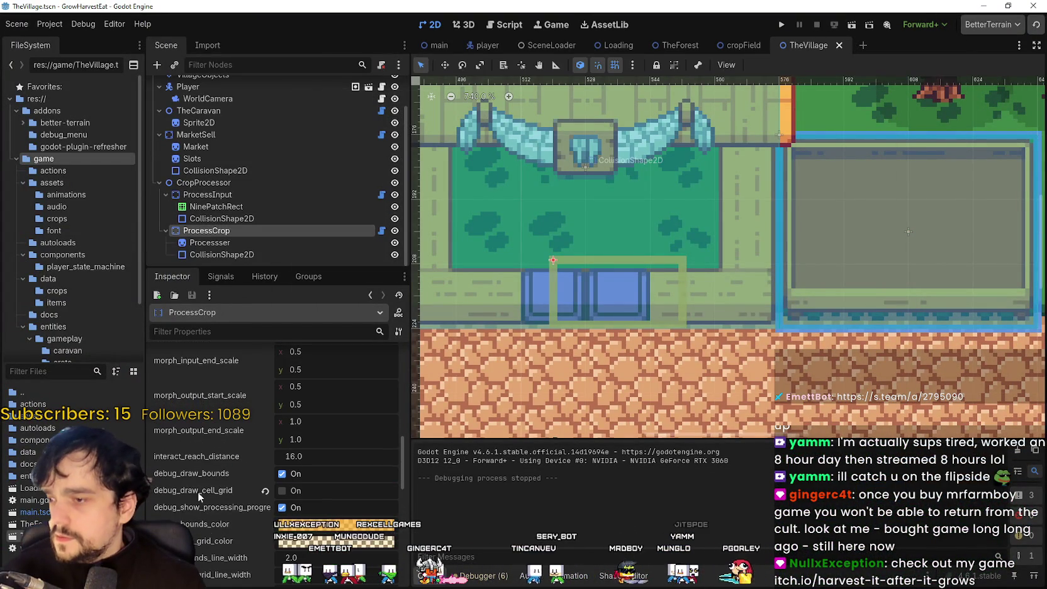
scroll(216, 491, "up", 5)
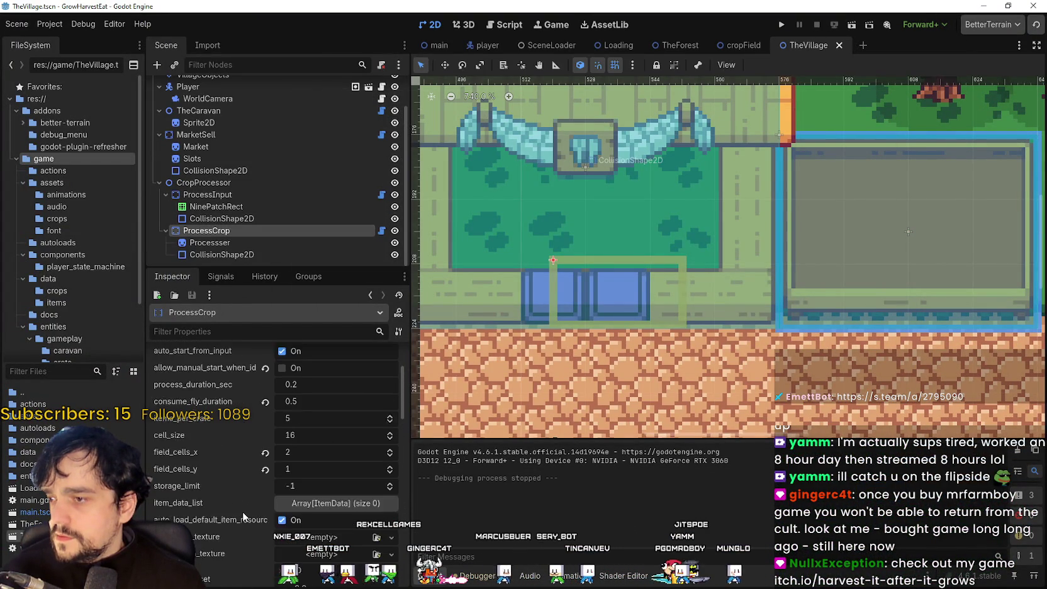
scroll(241, 512, "up", 4)
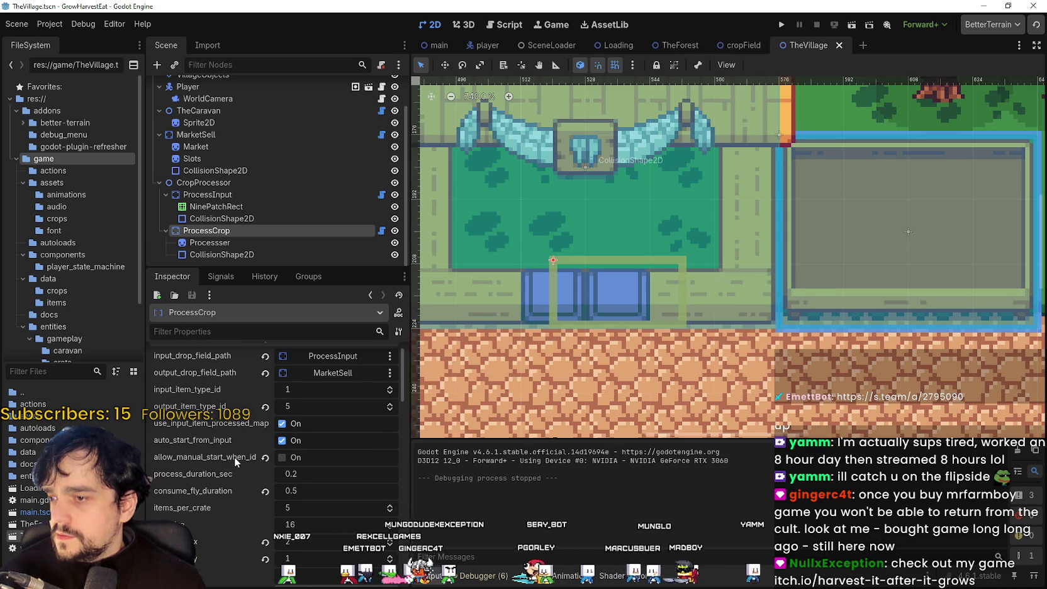
left_click(265, 458)
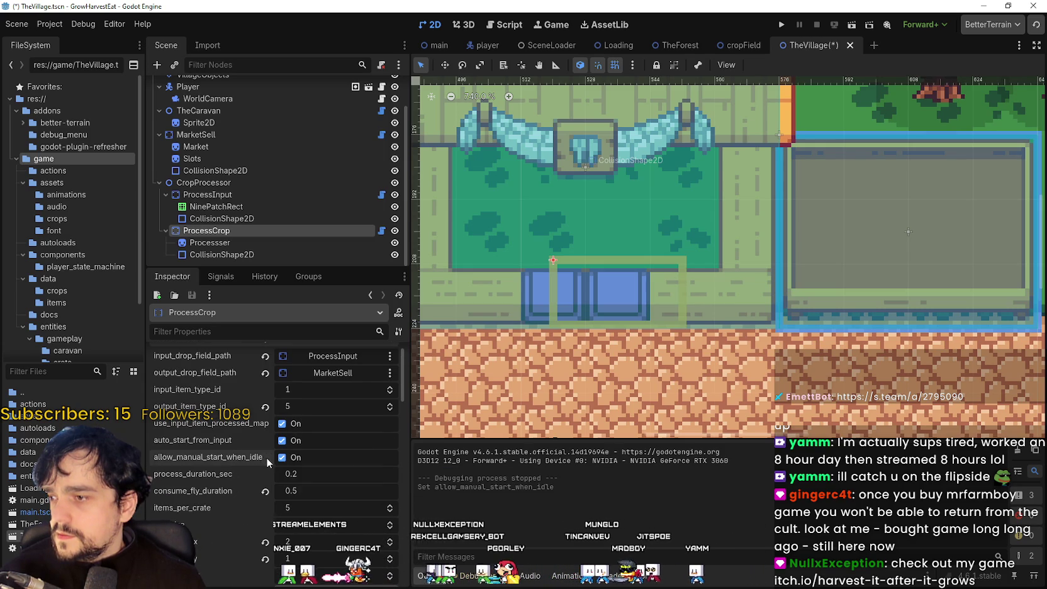
key("ctrl+s")
Adjust a ProcessCrop Inspector value, reselect the node, and run the game.
scroll(374, 538, "down", 3)
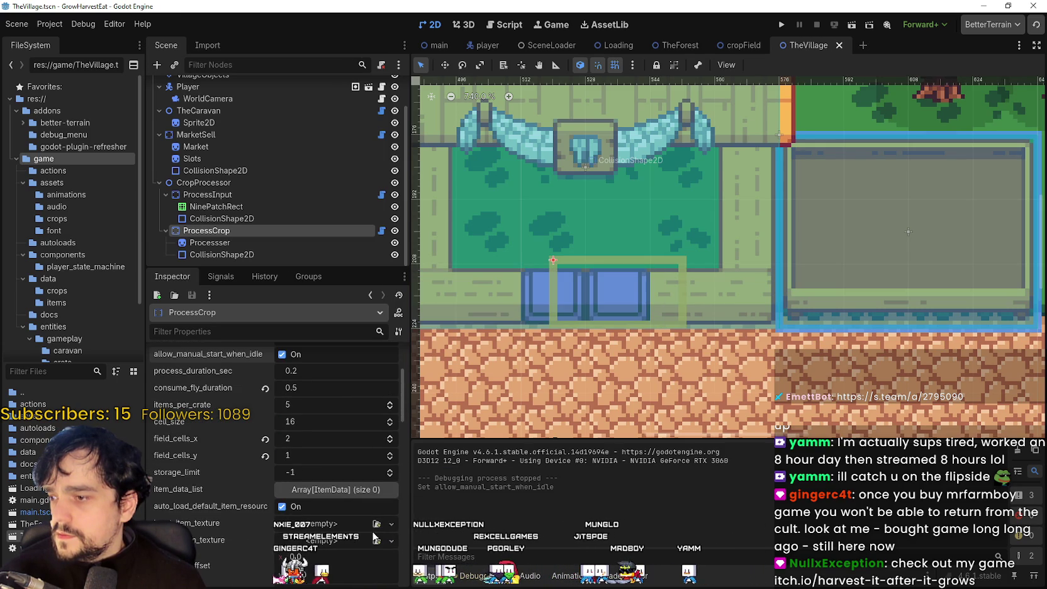
scroll(337, 510, "down", 2)
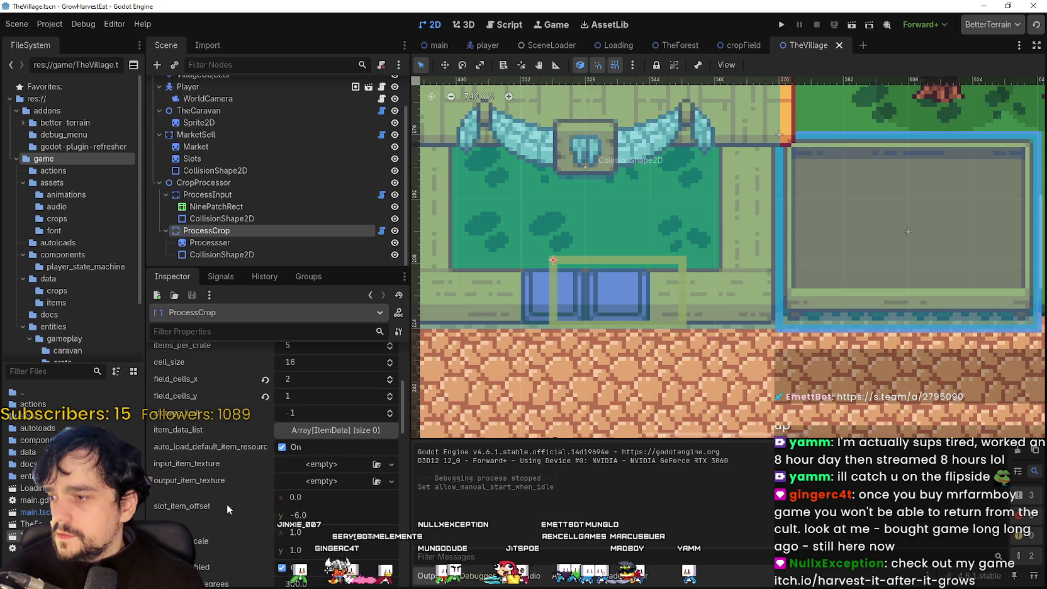
scroll(270, 543, "down", 4)
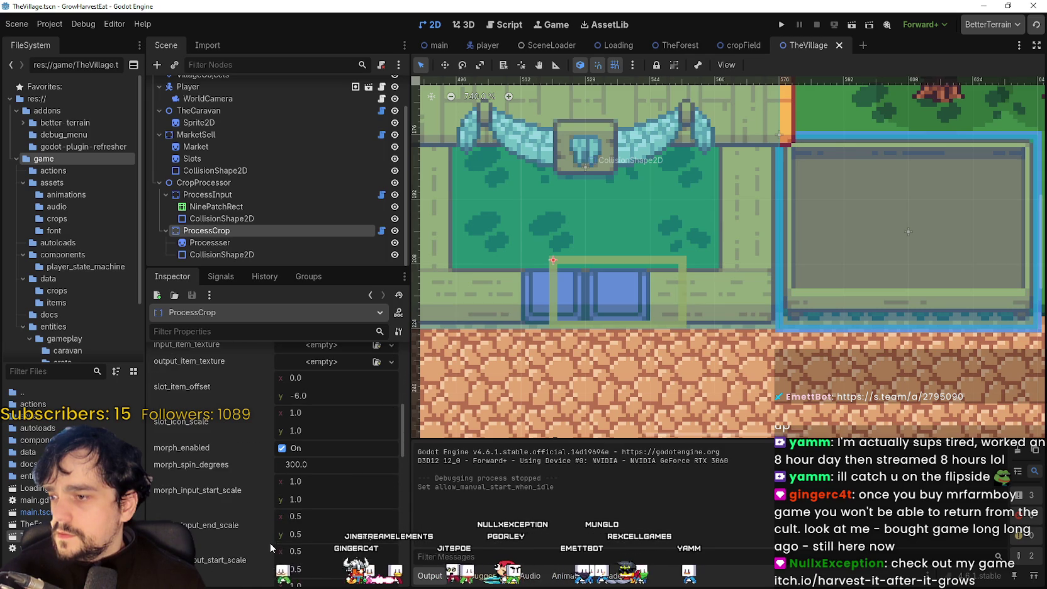
scroll(269, 543, "up", 1)
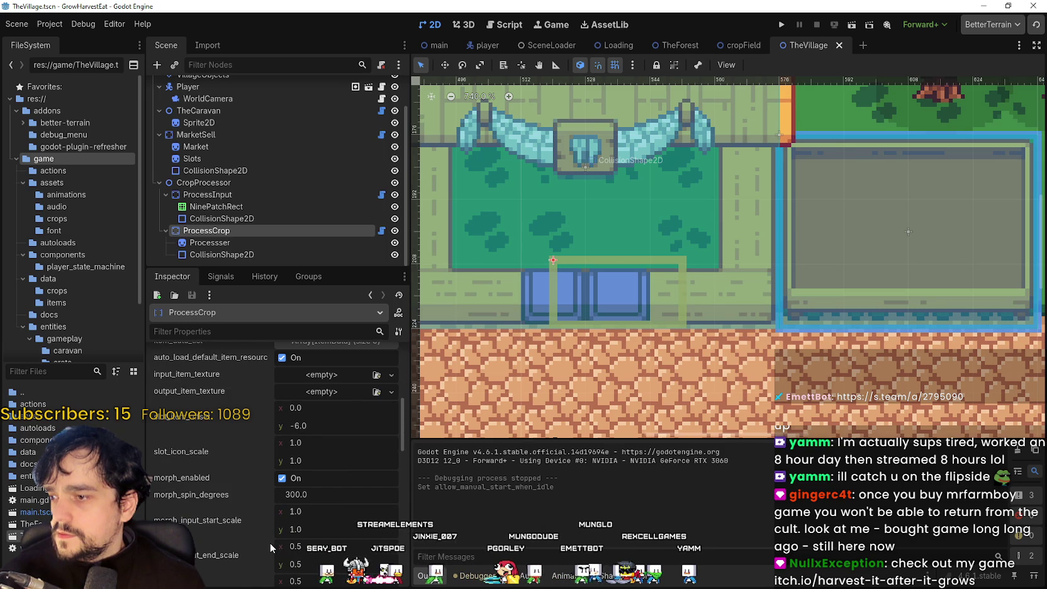
scroll(269, 542, "down", 3)
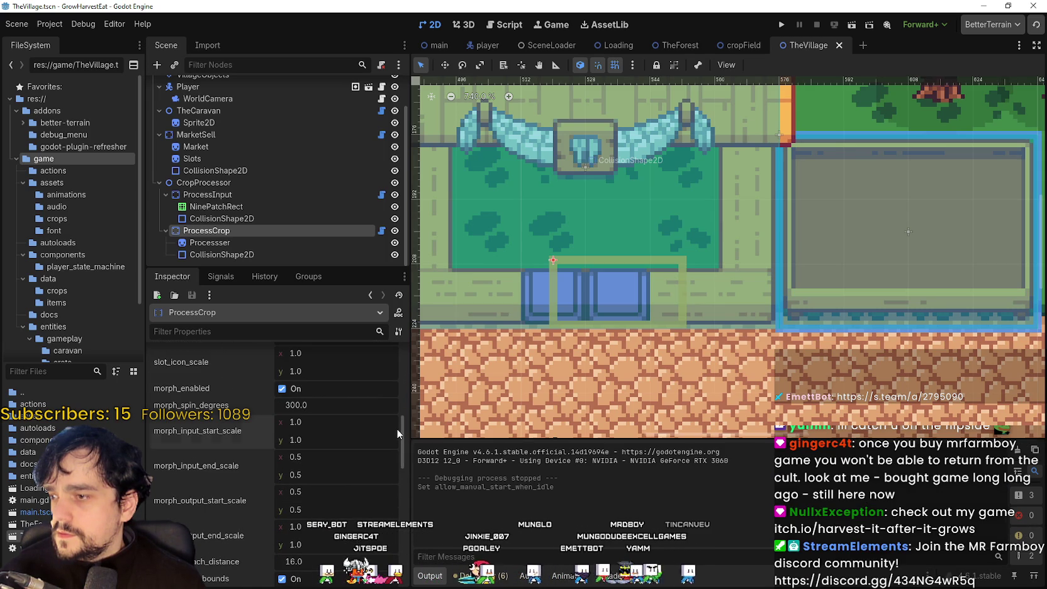
mouse_move(397, 431)
left_mouse_down()
mouse_move(393, 489)
mouse_move(397, 447)
left_mouse_up()
scroll(294, 381, "up", 5)
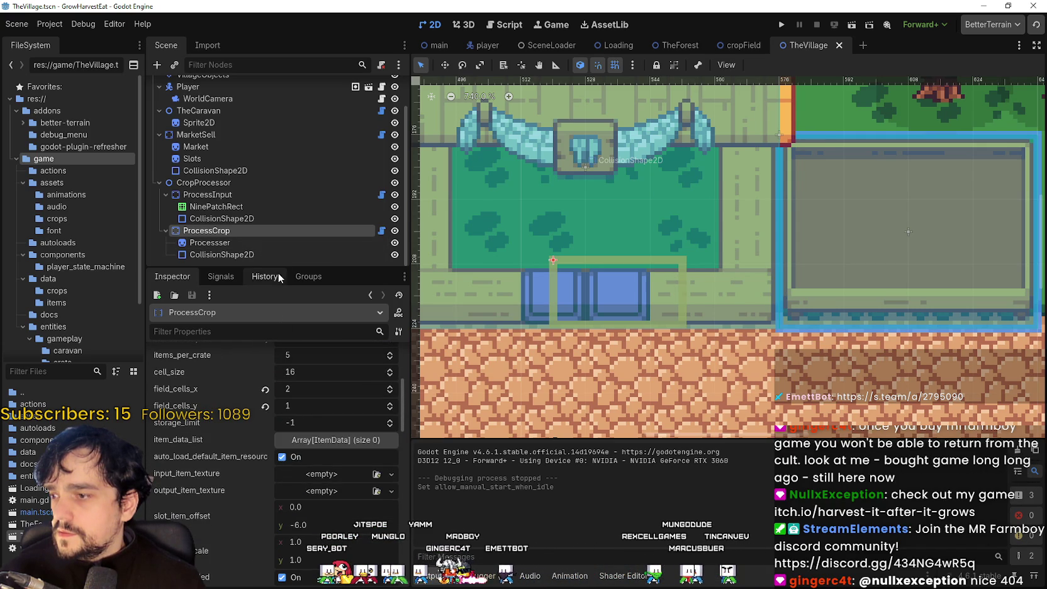
left_click(241, 237)
left_click(234, 231)
scroll(331, 499, "up", 5)
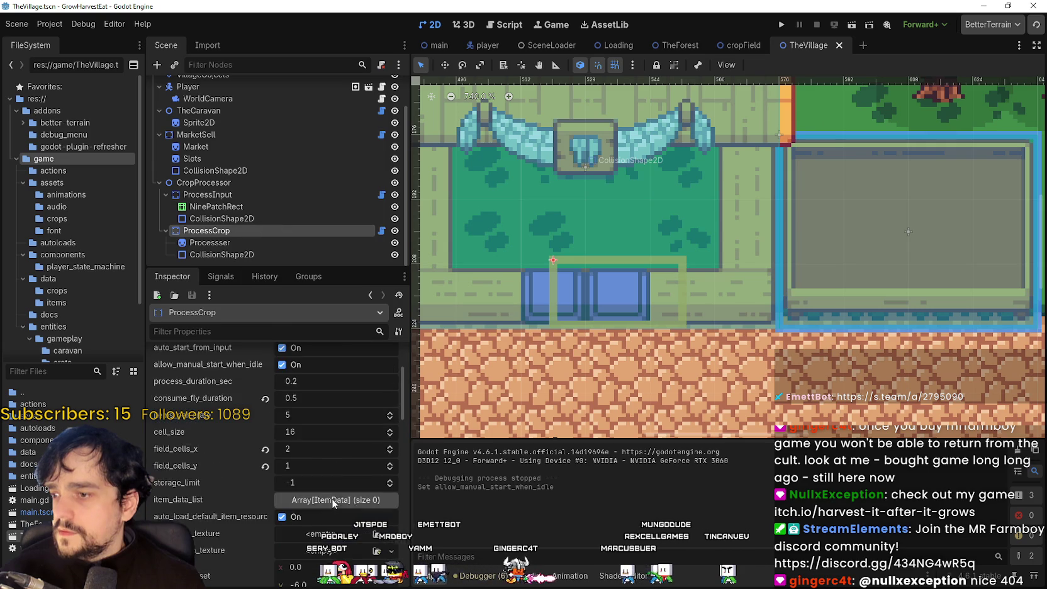
left_click(783, 26)
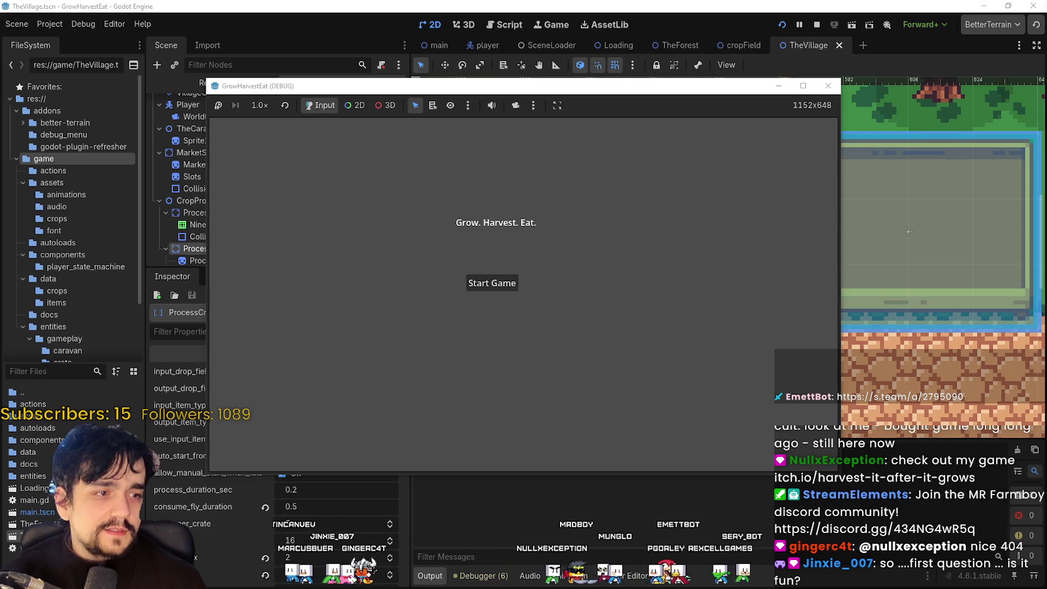
Start the game, ride the cart to the field, and fast-forward at 16x before returning to 1x.
left_click(519, 284)
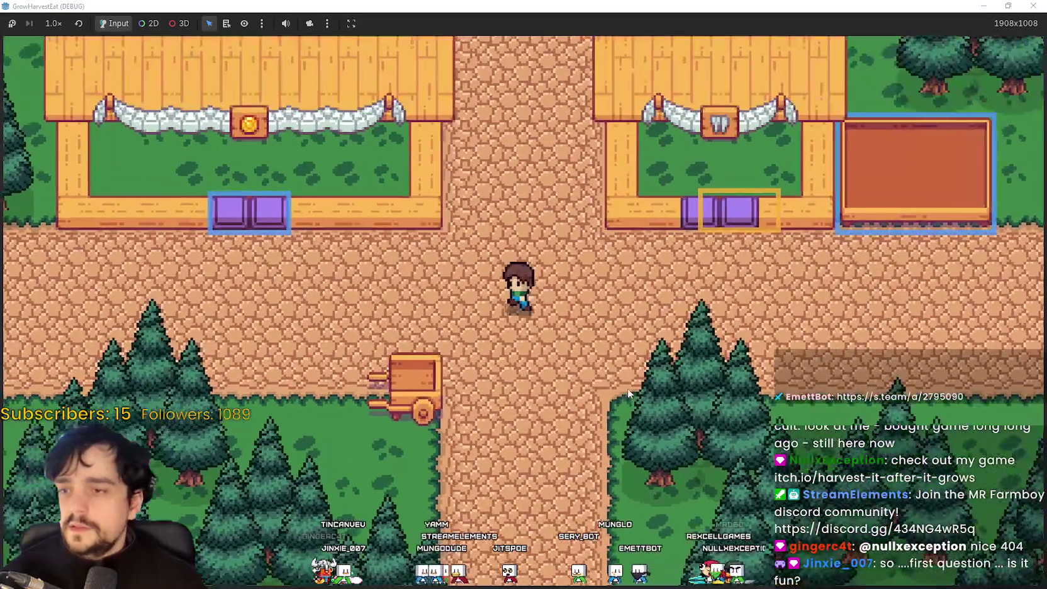
key("a")
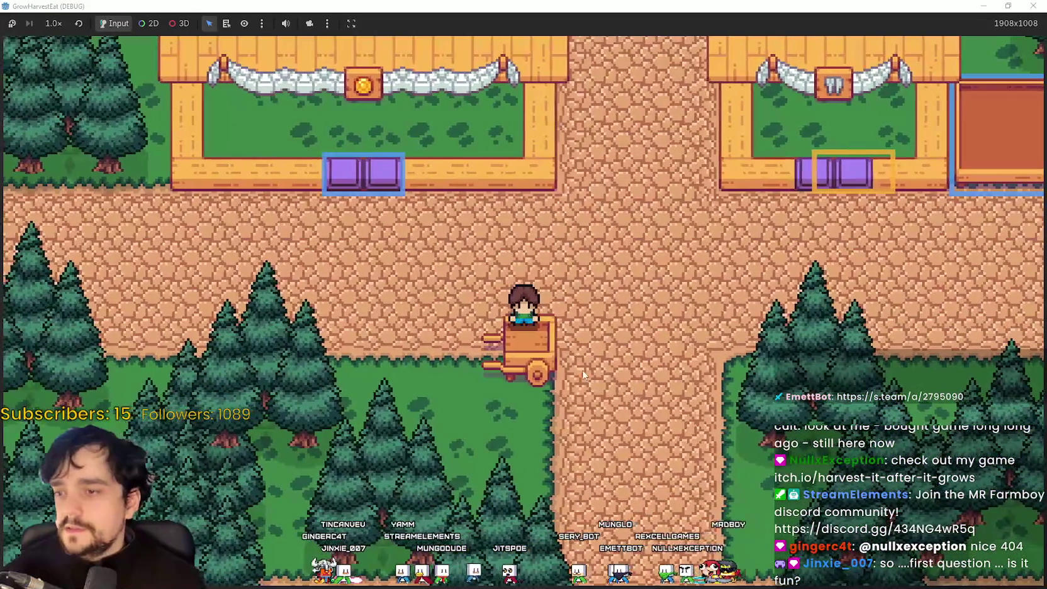
key("s")
key("e")
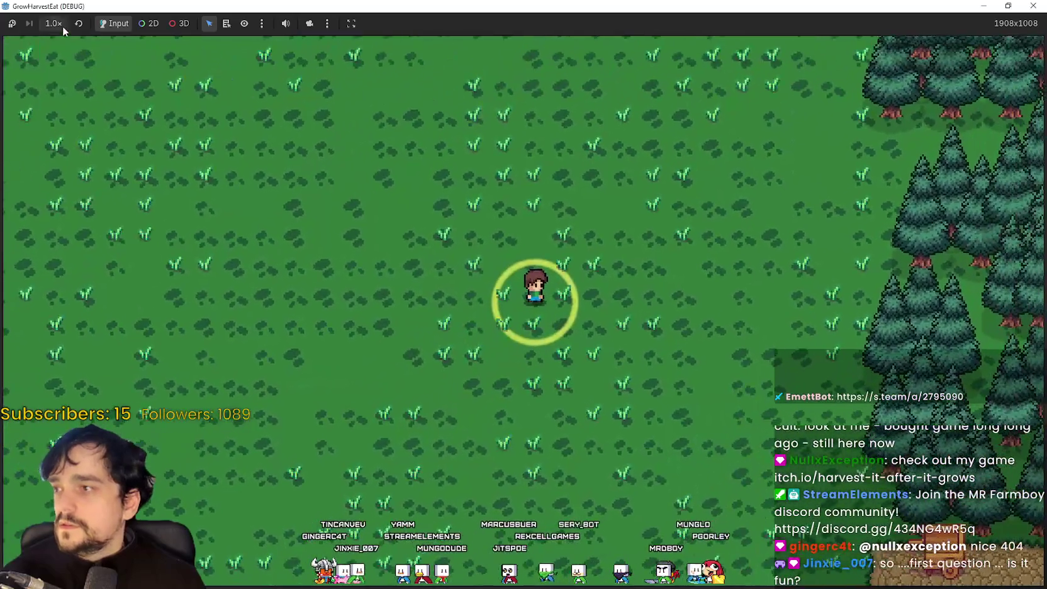
left_click(53, 23)
left_click(29, 160)
left_click(51, 24)
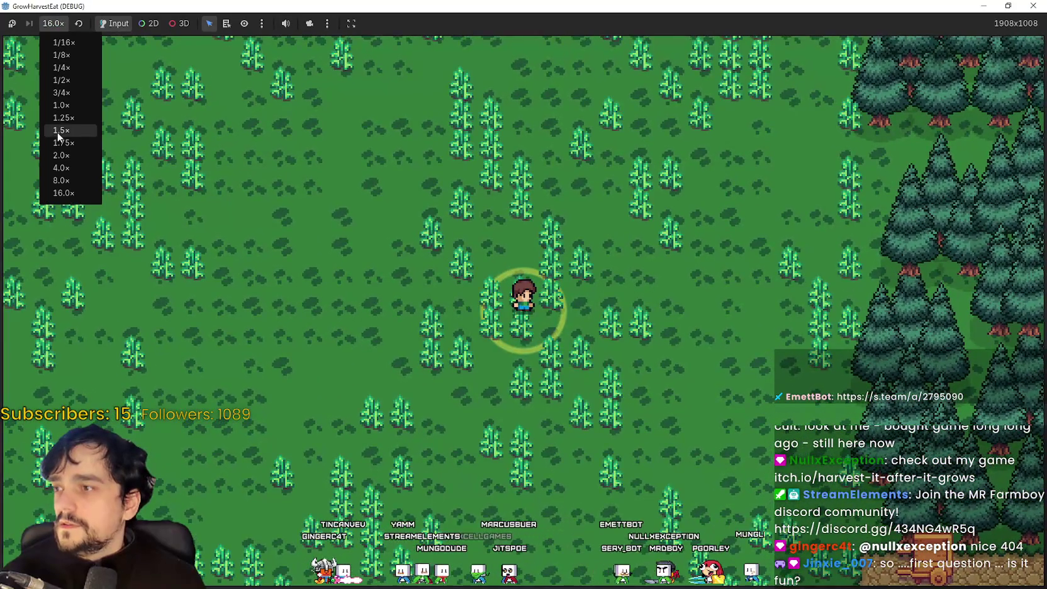
left_click(60, 93)
Harvest the ripe crops and ride the cart back to the village.
key("e")
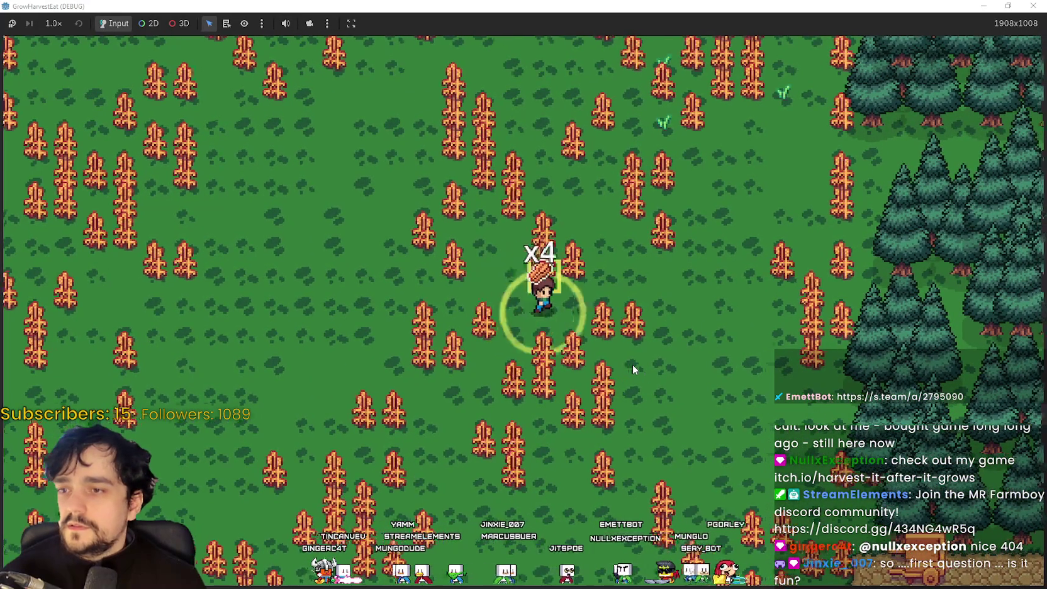
key("s")
key("d")
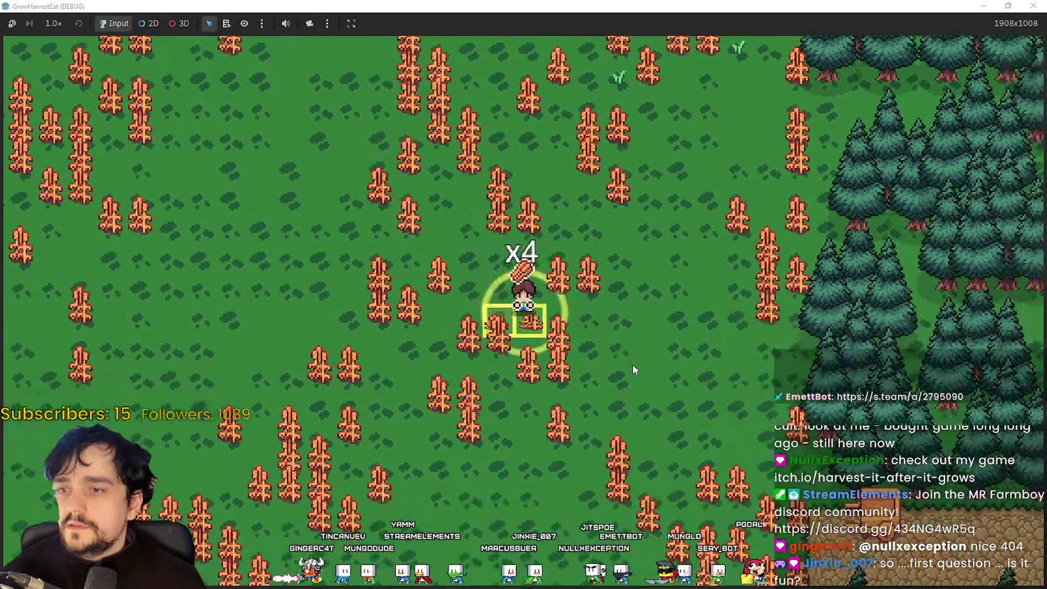
key("e")
key("s")
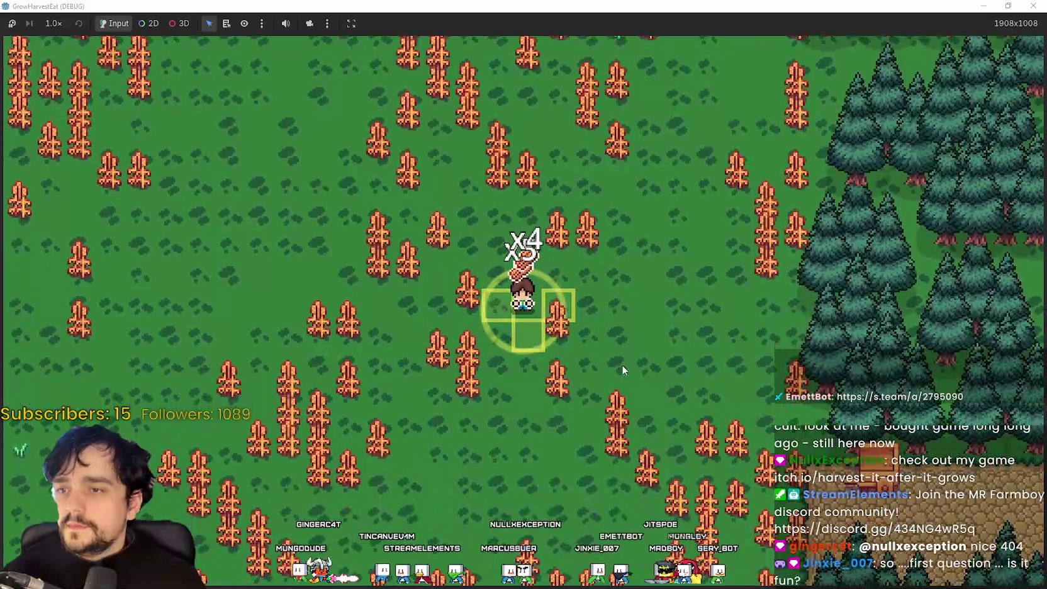
key("d")
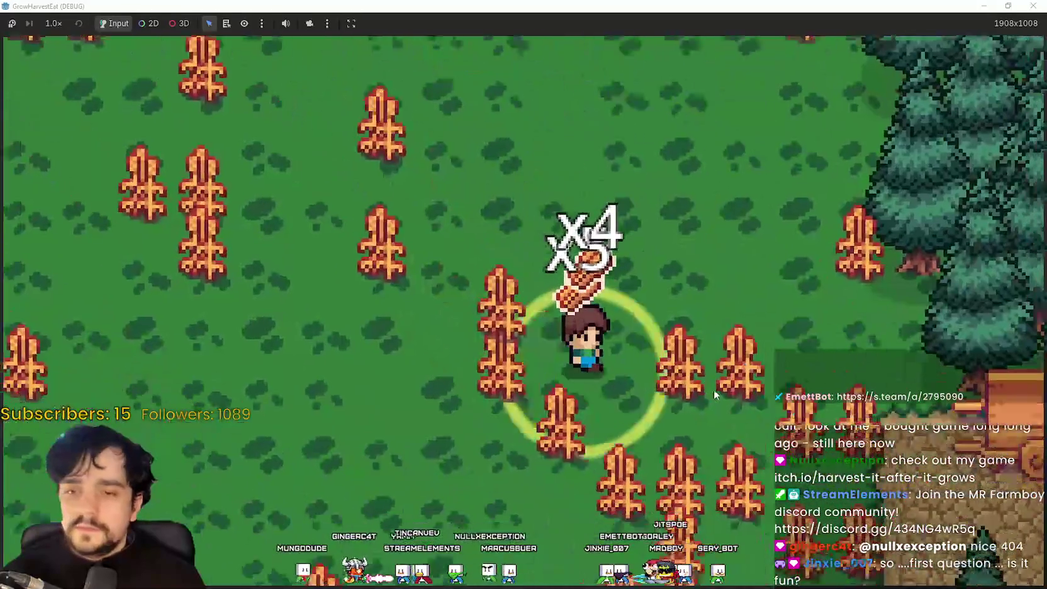
key("e")
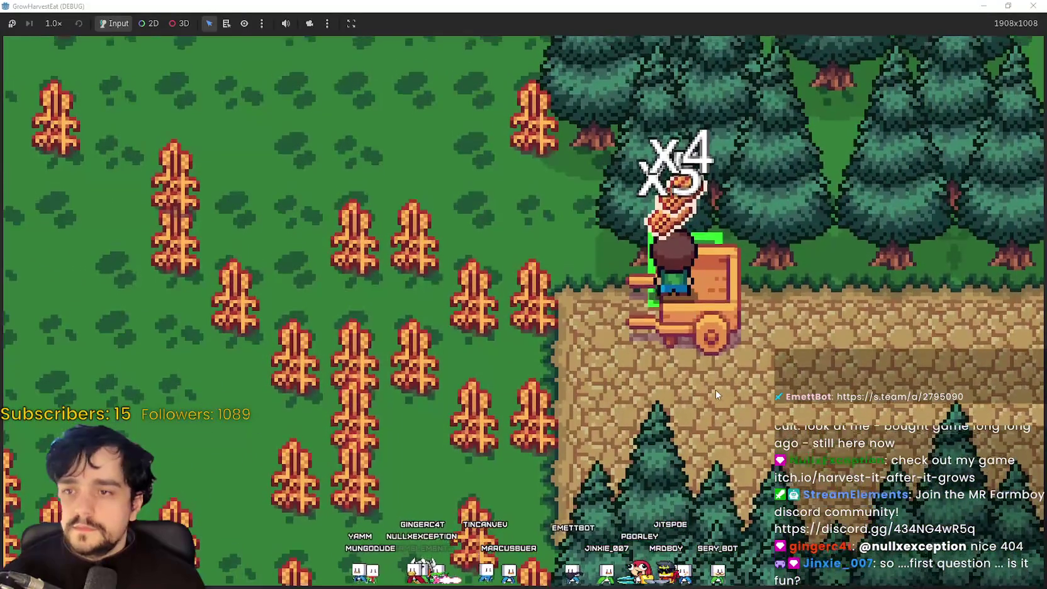
Drop the crops into the village boxes, shrink the game window, and stop the game.
key("d")
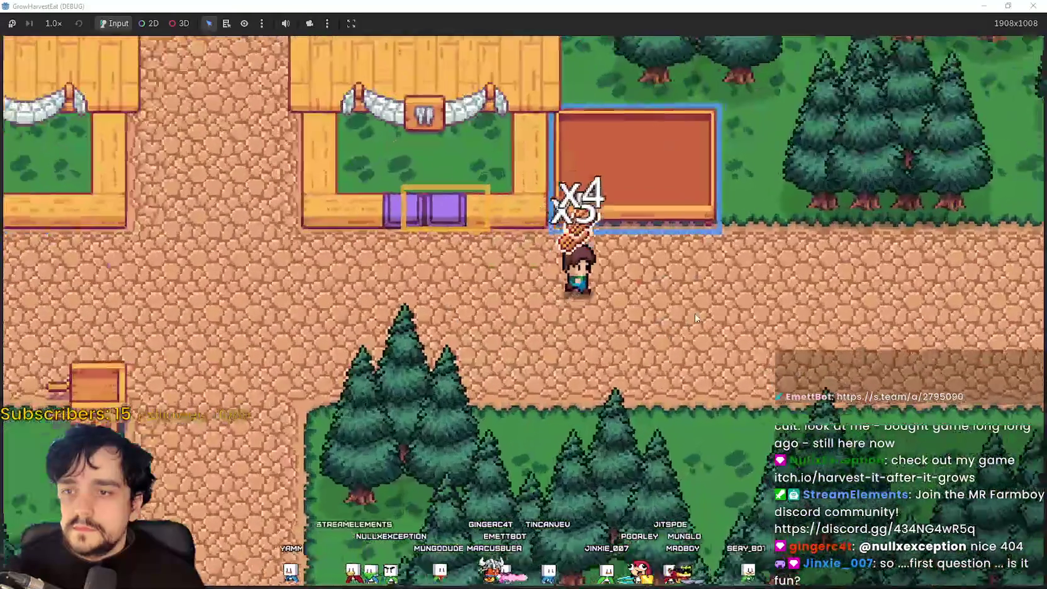
key("w")
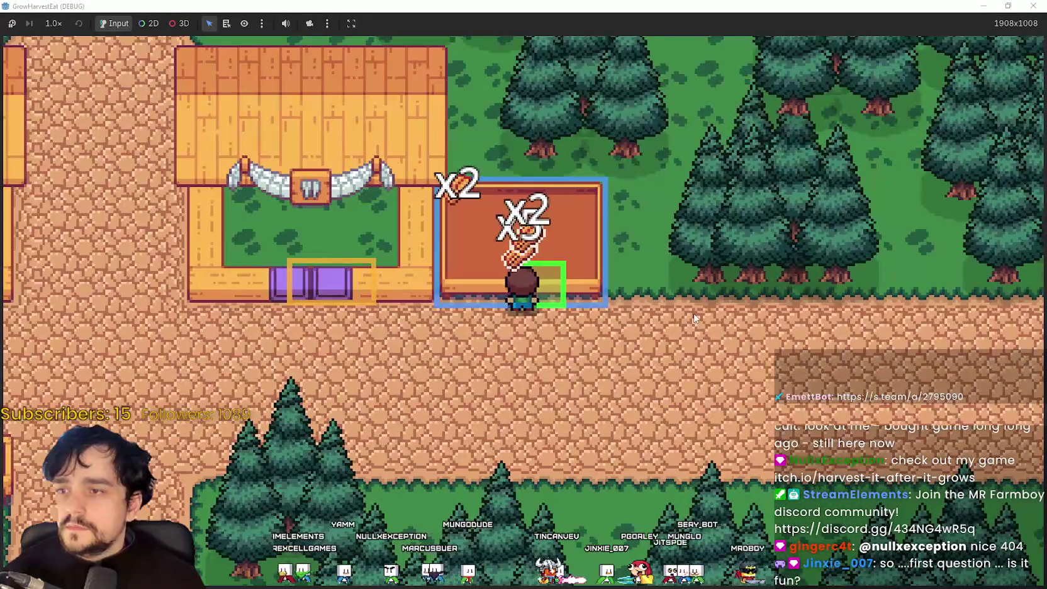
key("a")
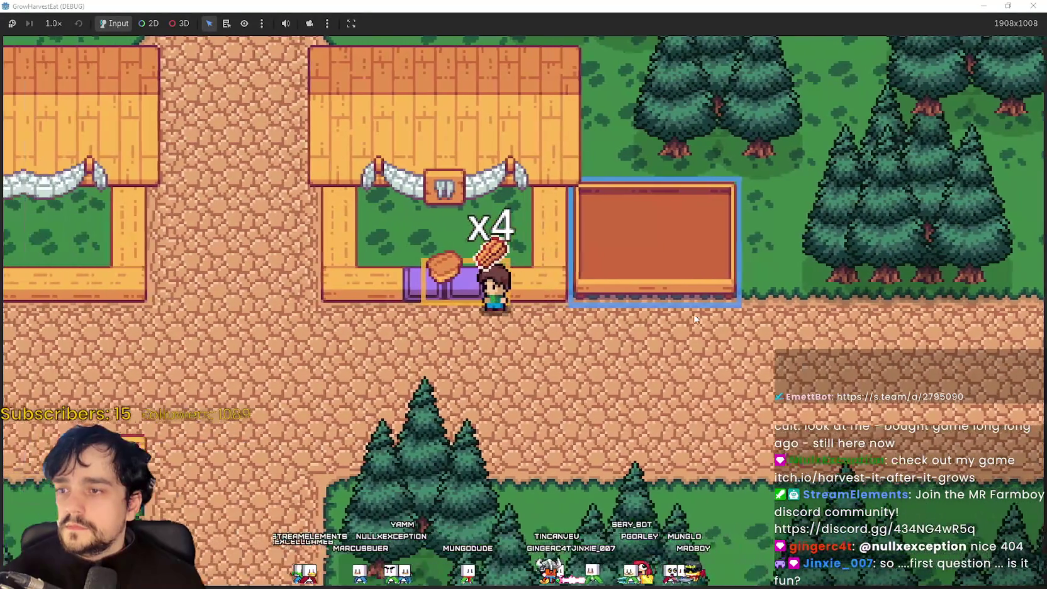
key("a")
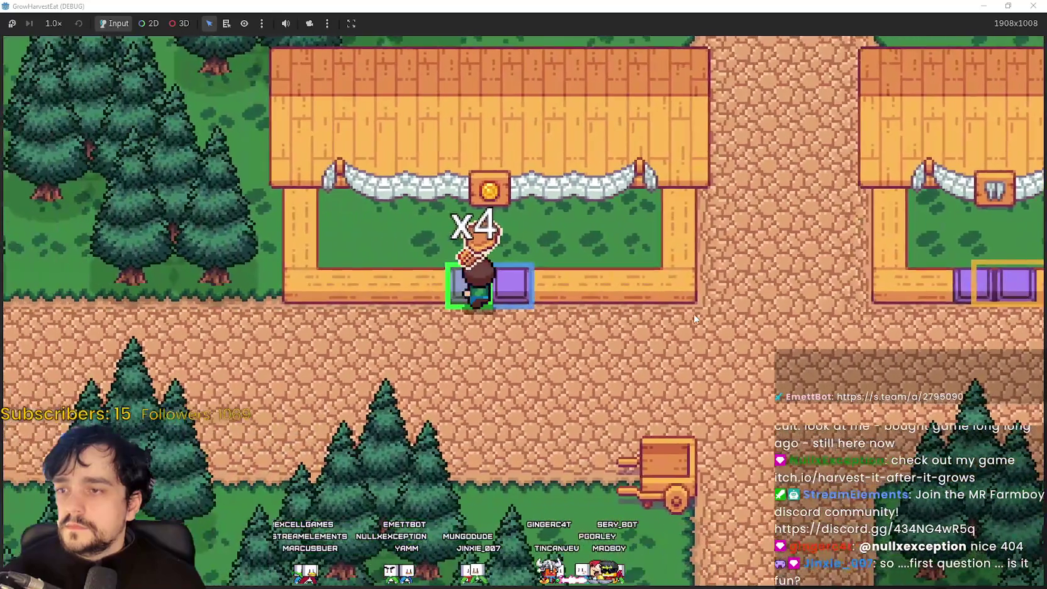
key("d")
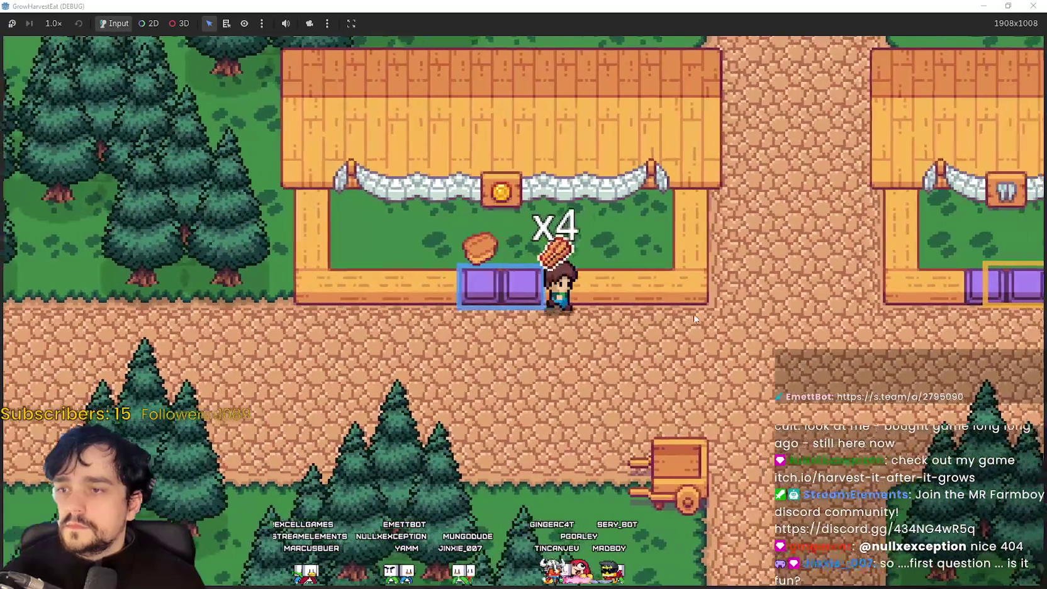
key("d")
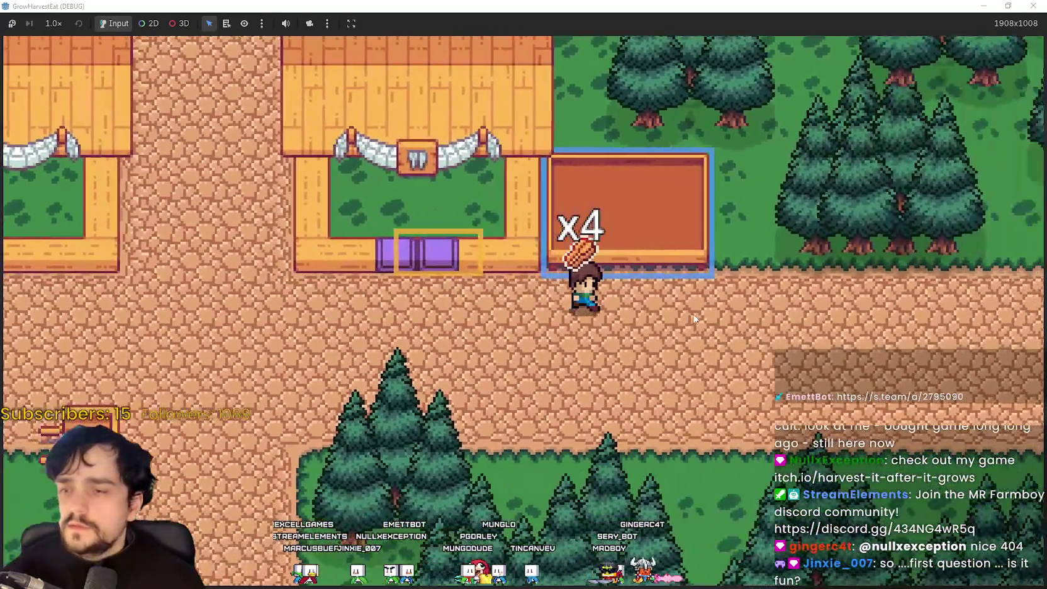
key("w")
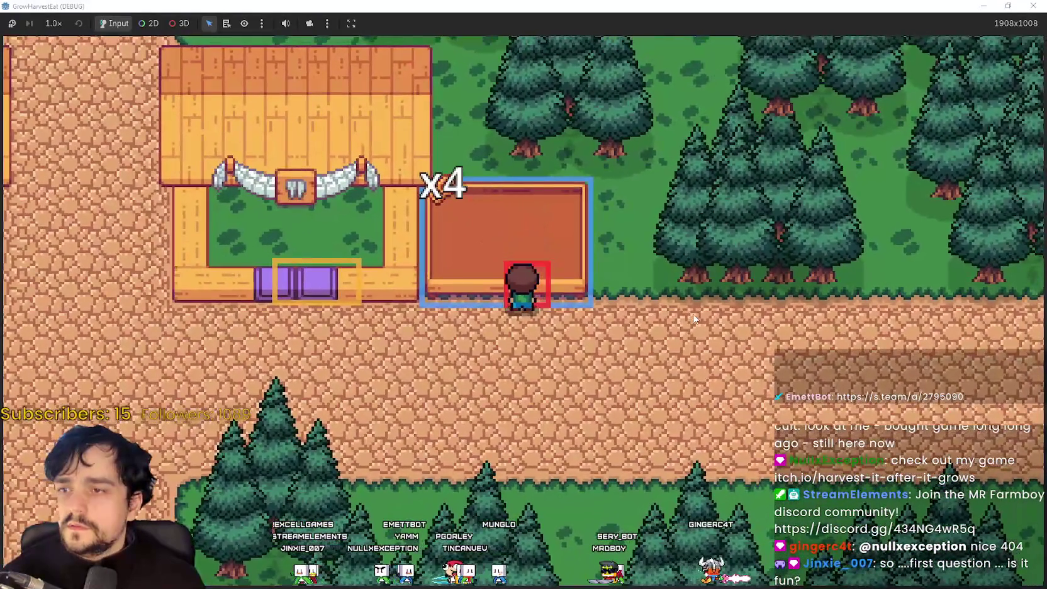
key("a")
left_click(1008, 5)
left_click(850, 29)
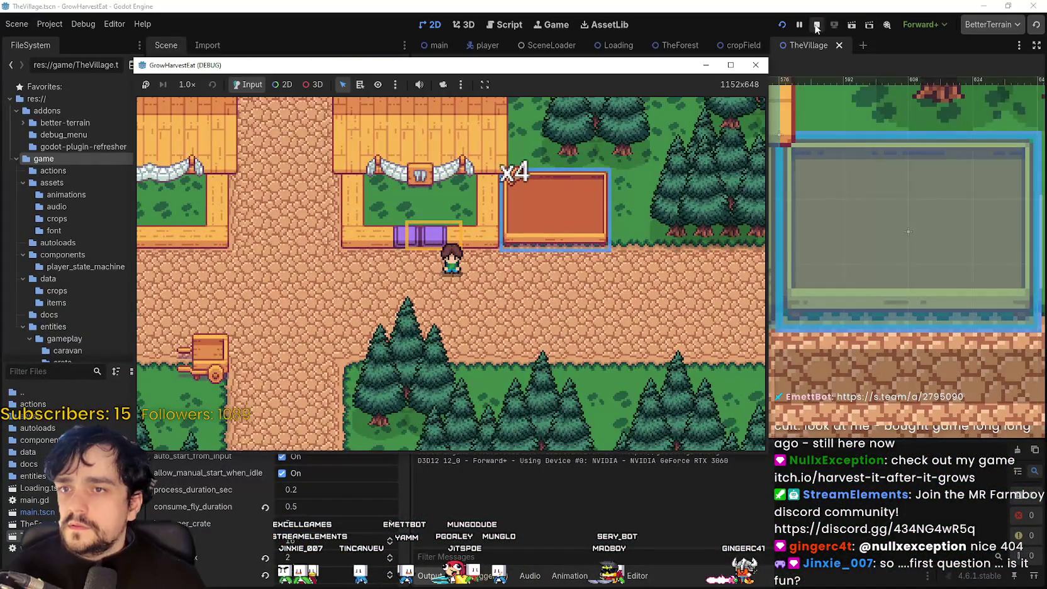
scroll(219, 554, "down", 4)
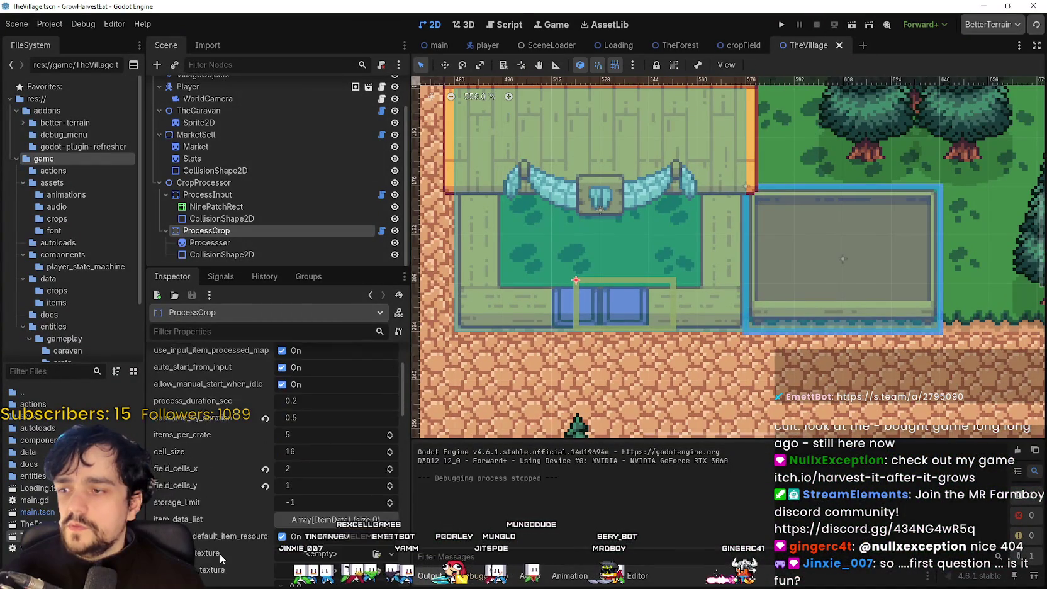
scroll(239, 505, "down", 2)
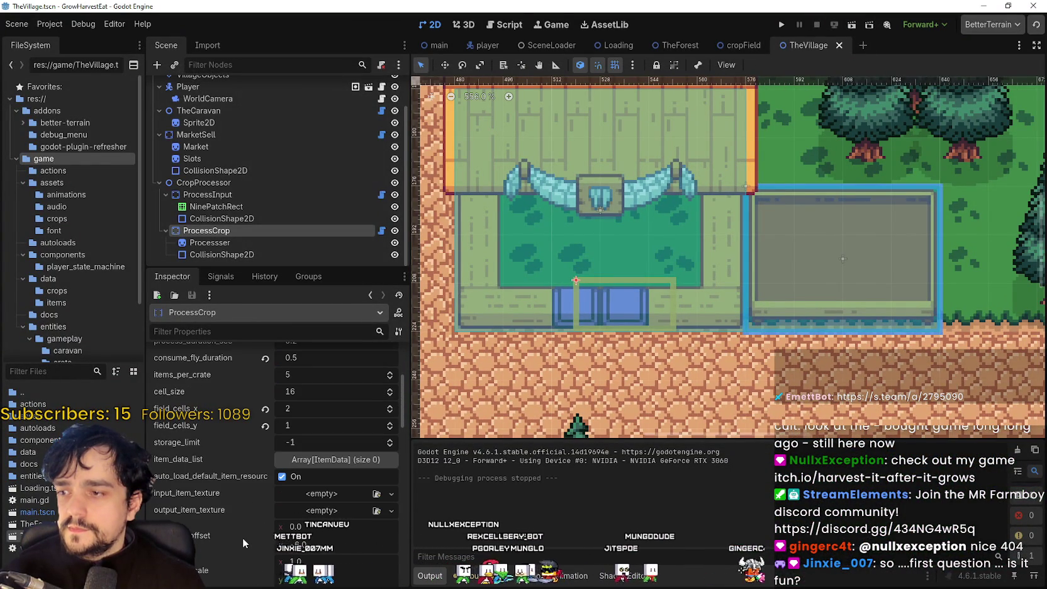
scroll(242, 538, "up", 4)
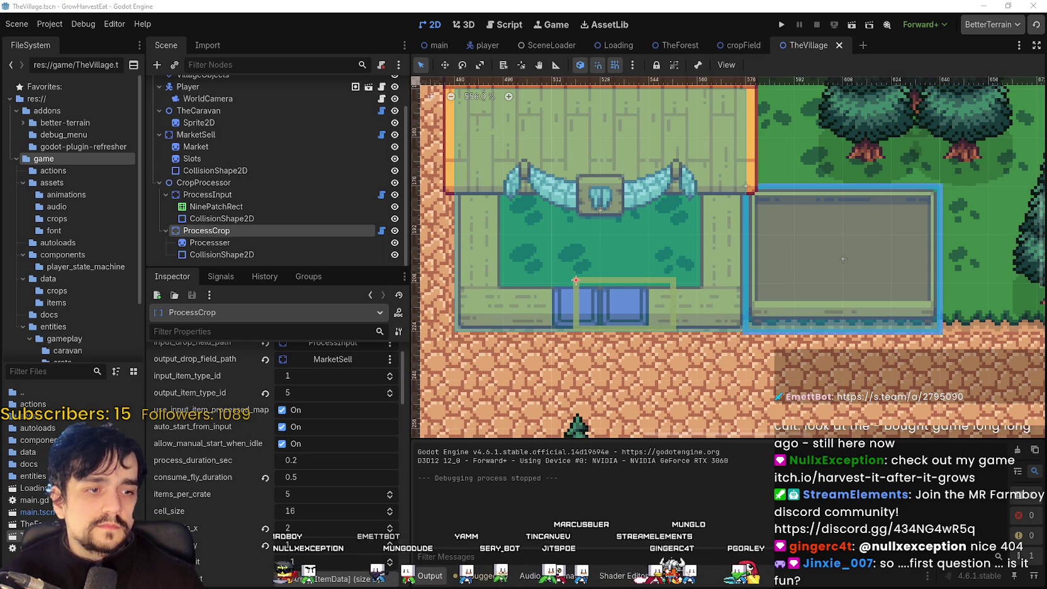
scroll(199, 454, "up", 1)
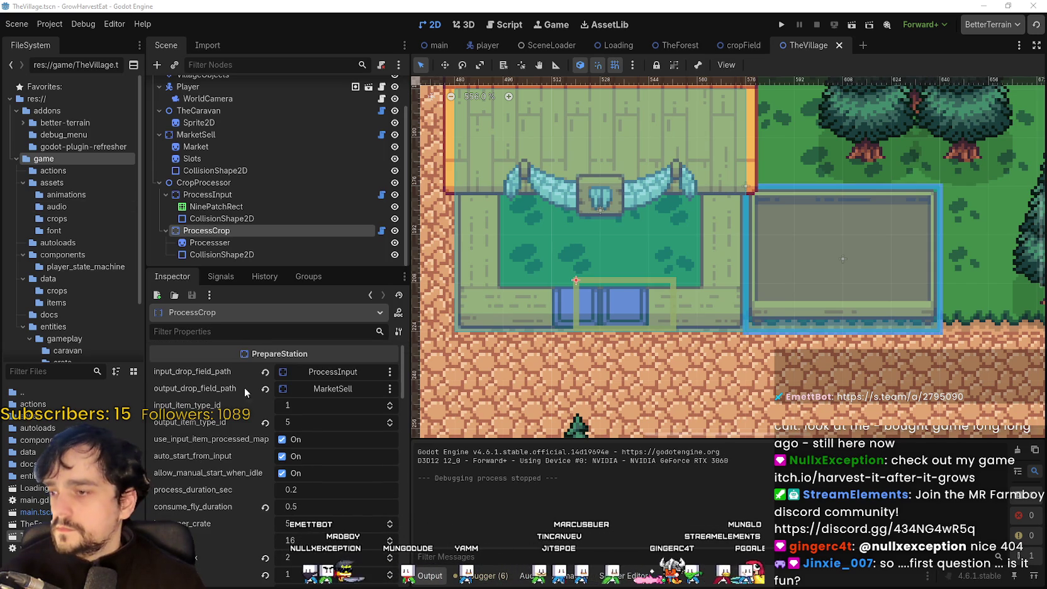
scroll(214, 524, "down", 8)
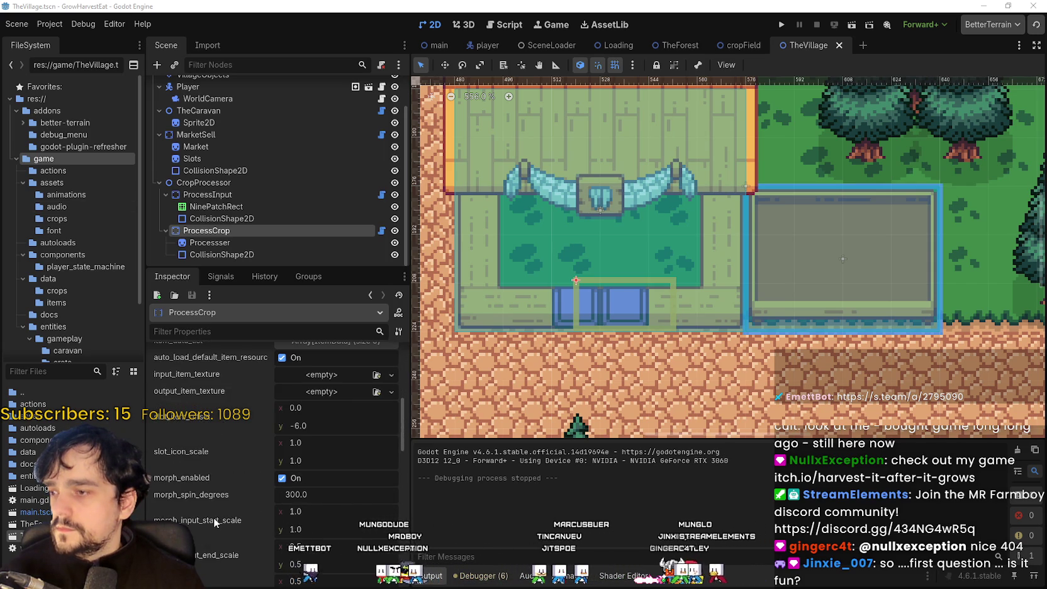
scroll(214, 517, "up", 3)
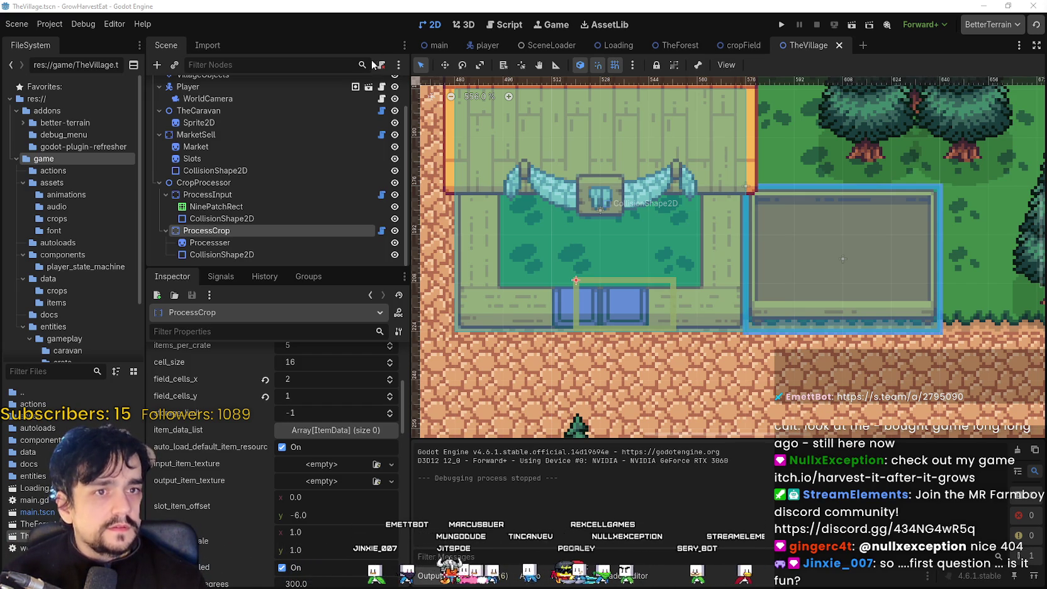
Switch from the Godot editor to the browser showing the itch.io game page.
key("alt+Tab")
Leave the browser and open prepare_station.gd from the ProcessCrop node's script icon.
left_click_drag(642, 49, 622, 32)
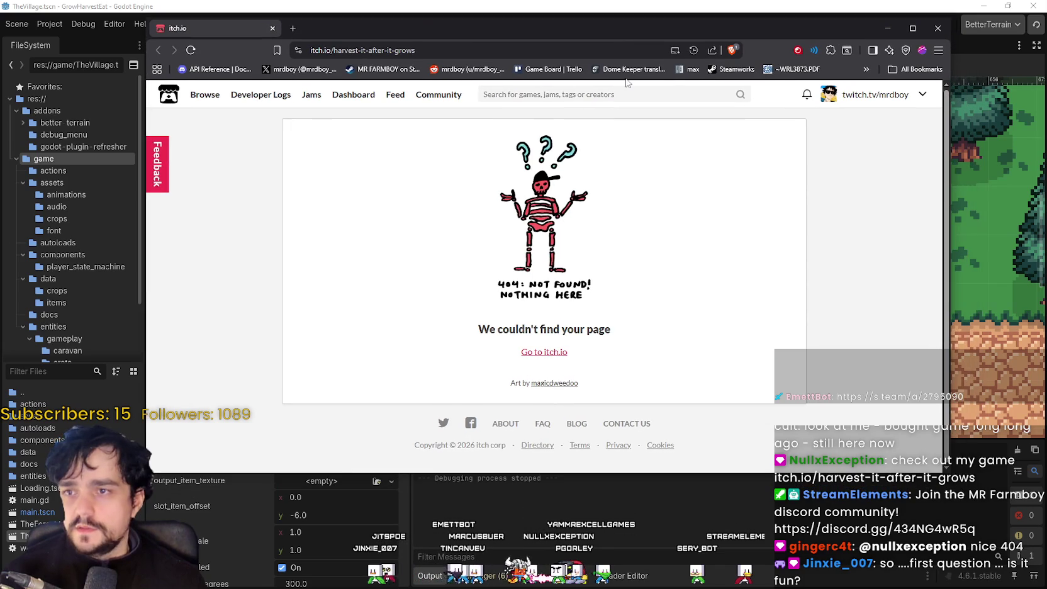
left_click_drag(480, 326, 633, 331)
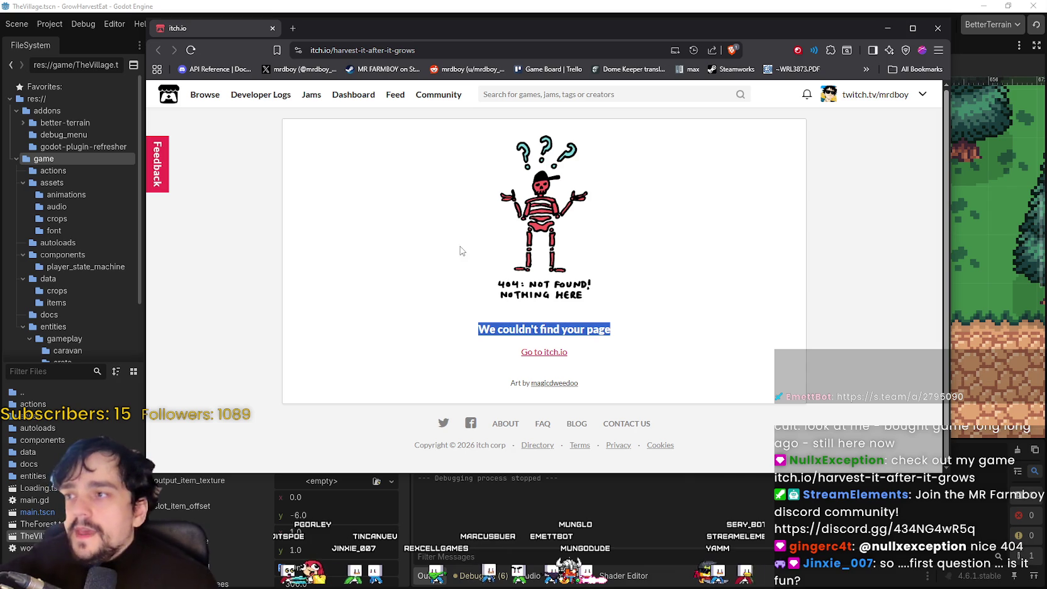
key("alt+Tab")
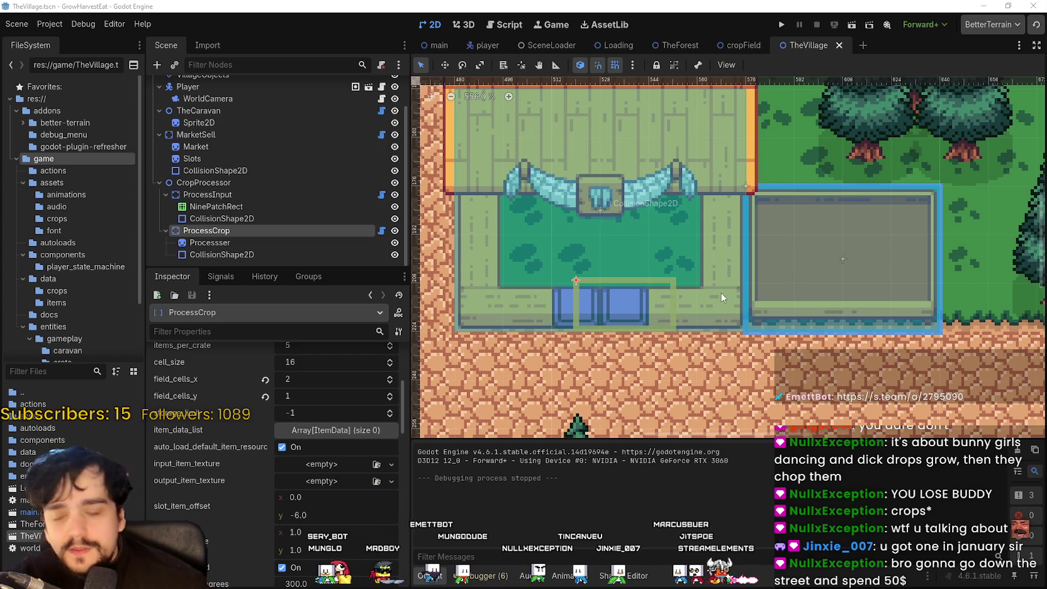
left_click(382, 231)
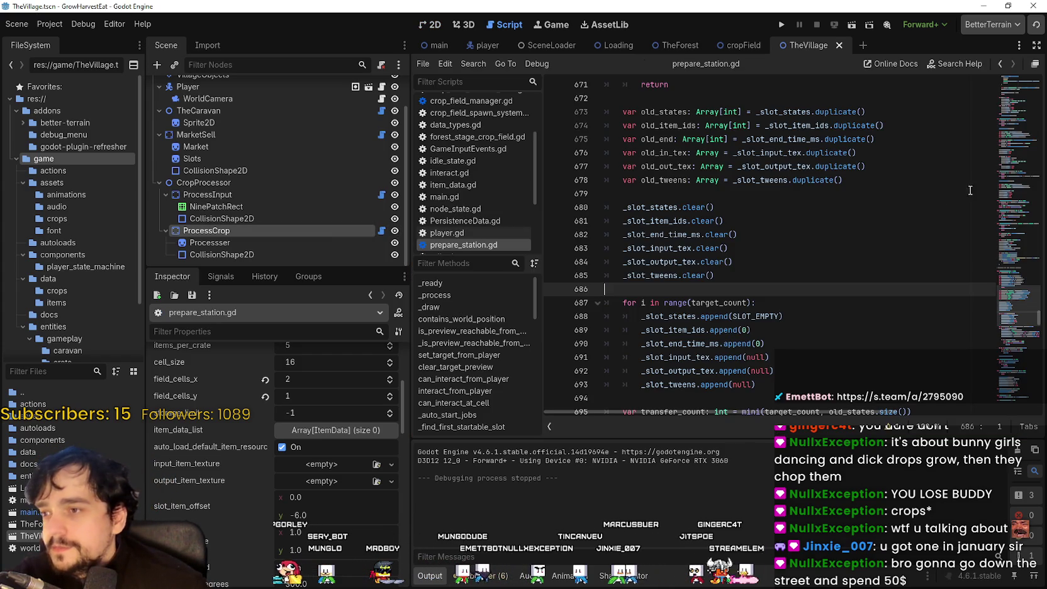
Jump to the end of prepare_station.gd around lines 966–970 and save.
left_click(997, 322)
mouse_move(727, 399)
left_mouse_down()
mouse_move(383, 3)
mouse_move(463, 3)
left_mouse_up()
key("Right")
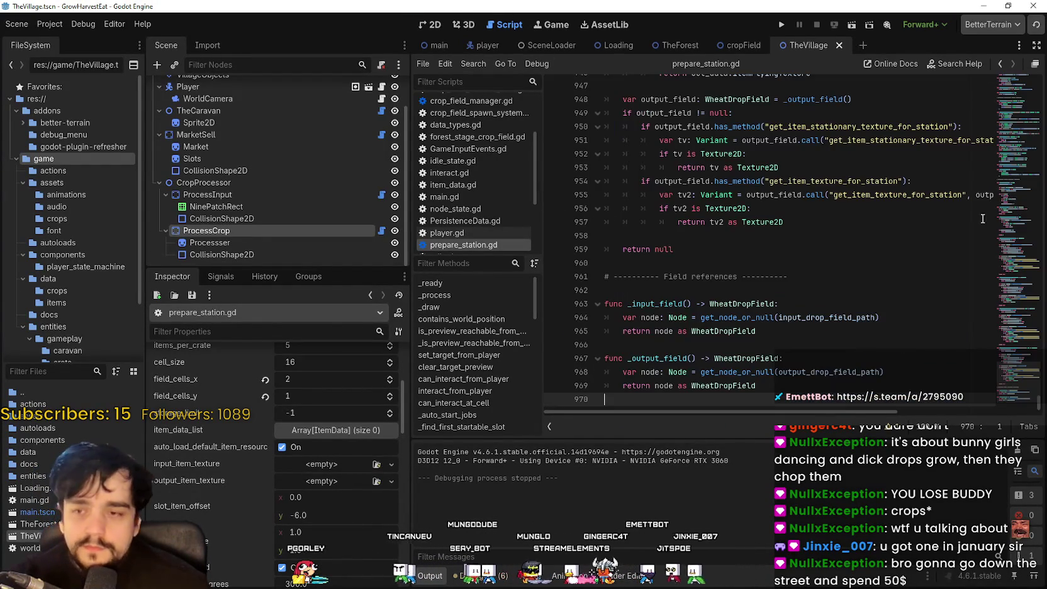
left_click(763, 351)
key("ctrl+s")
left_click(748, 403)
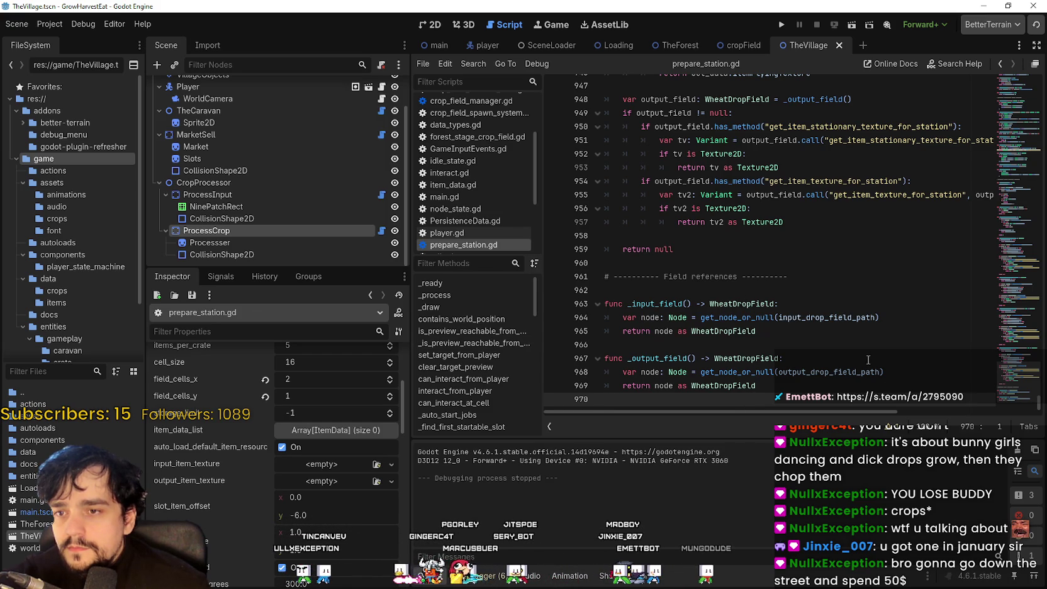
Return to TheVillage 2D view, browse ProcessCrop's Inspector properties, and run the game.
left_click(432, 24)
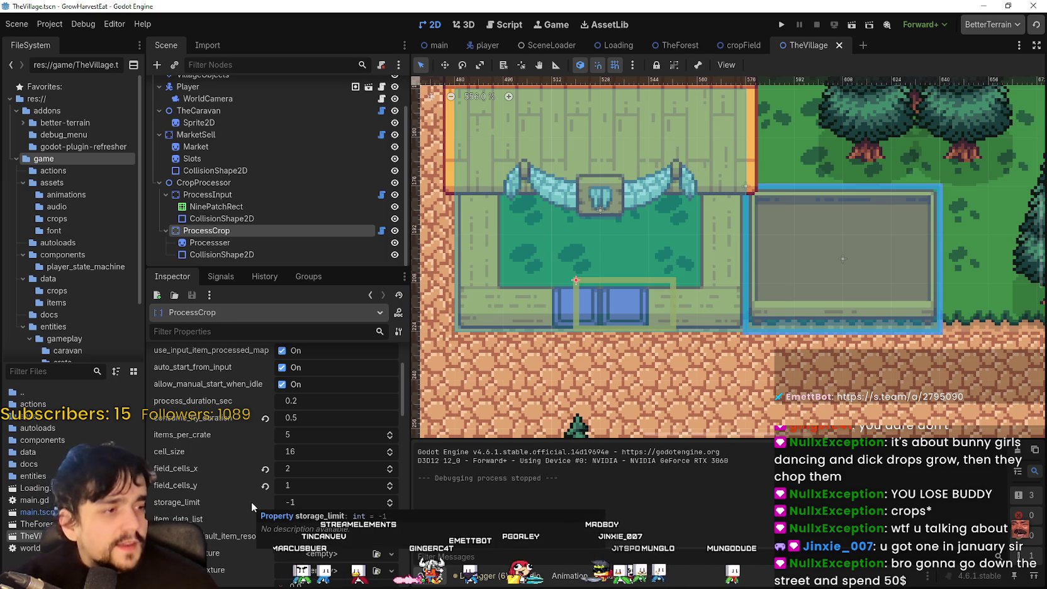
scroll(251, 501, "down", 5)
scroll(211, 513, "down", 10)
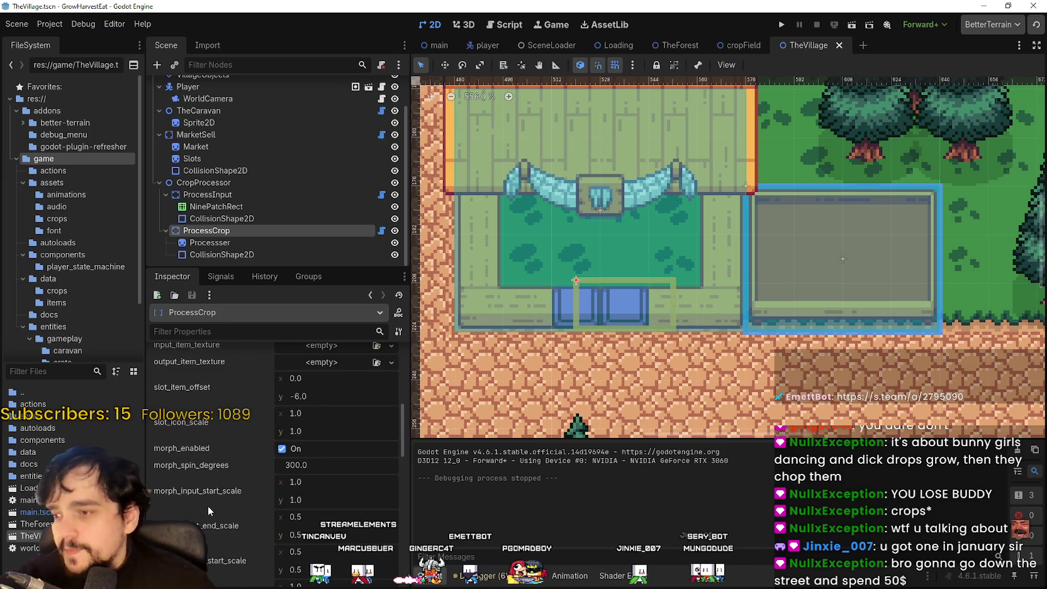
scroll(208, 510, "down", 4)
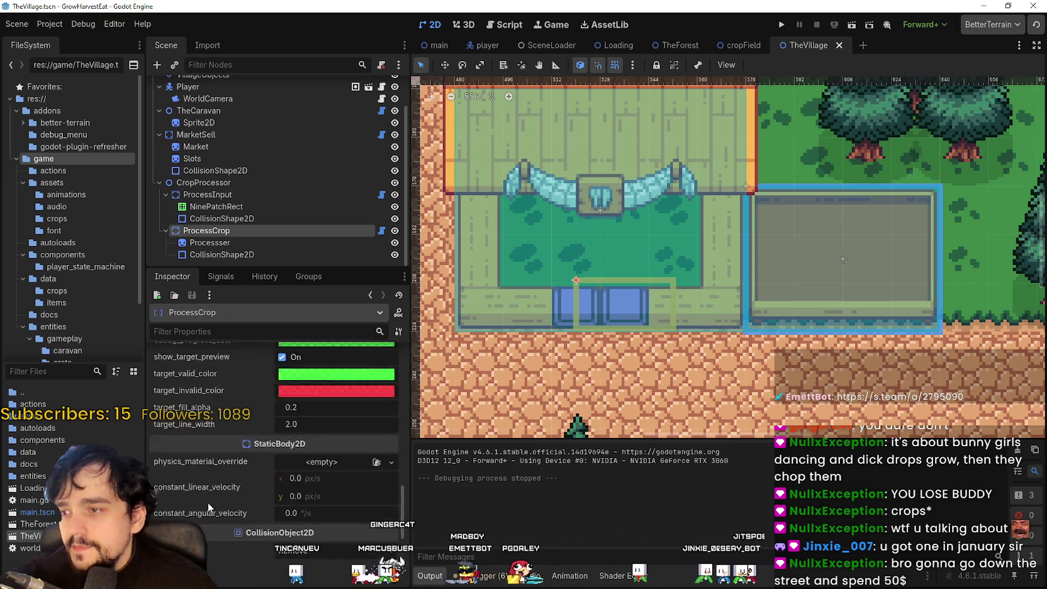
scroll(208, 506, "up", 4)
scroll(208, 506, "up", 10)
scroll(208, 506, "up", 3)
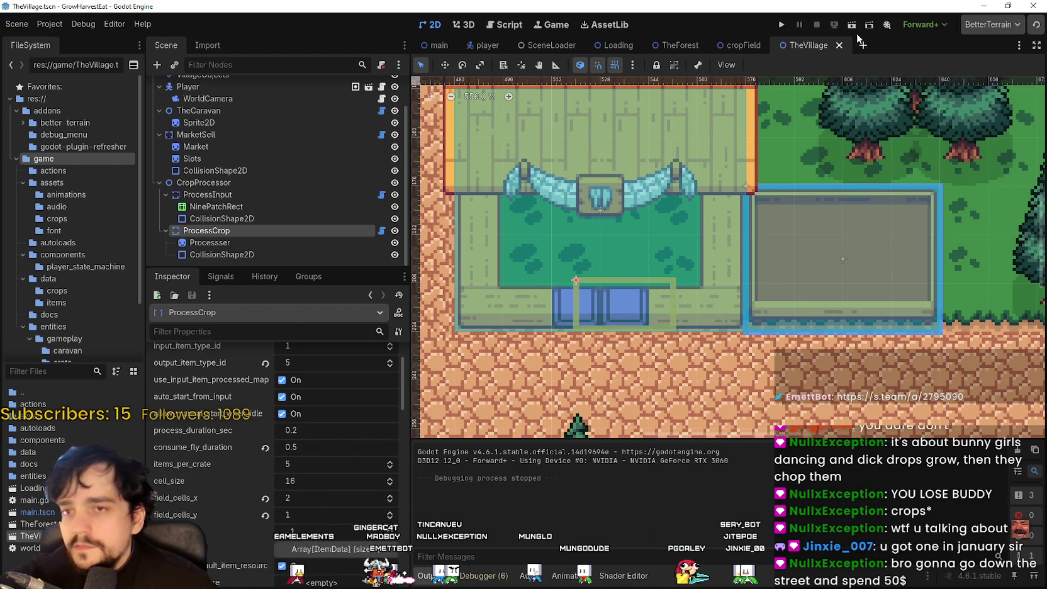
key("F5")
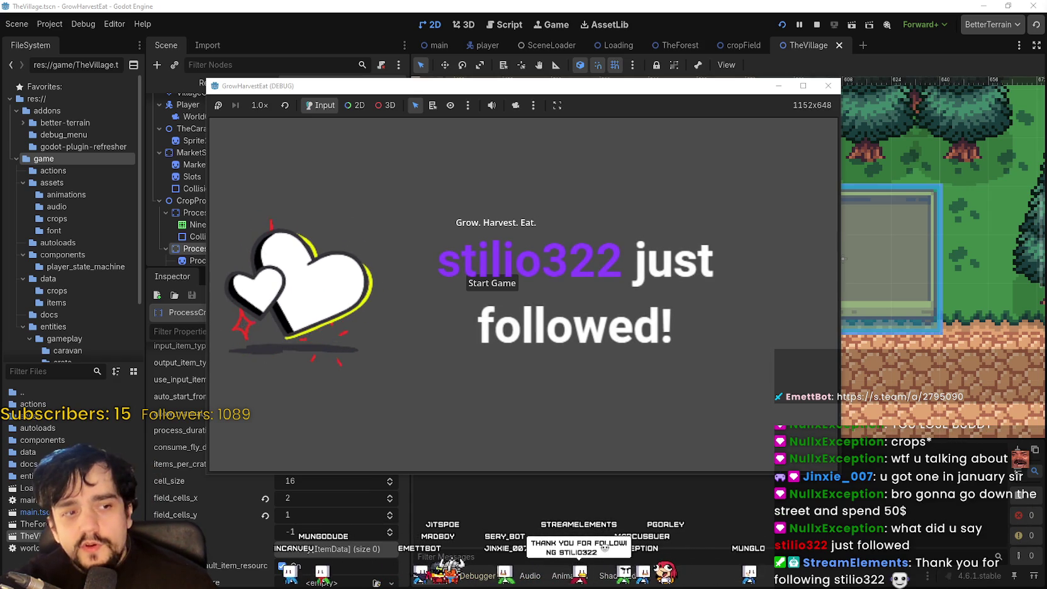
Start the game from the title screen and maximize the debug window.
left_click(511, 283)
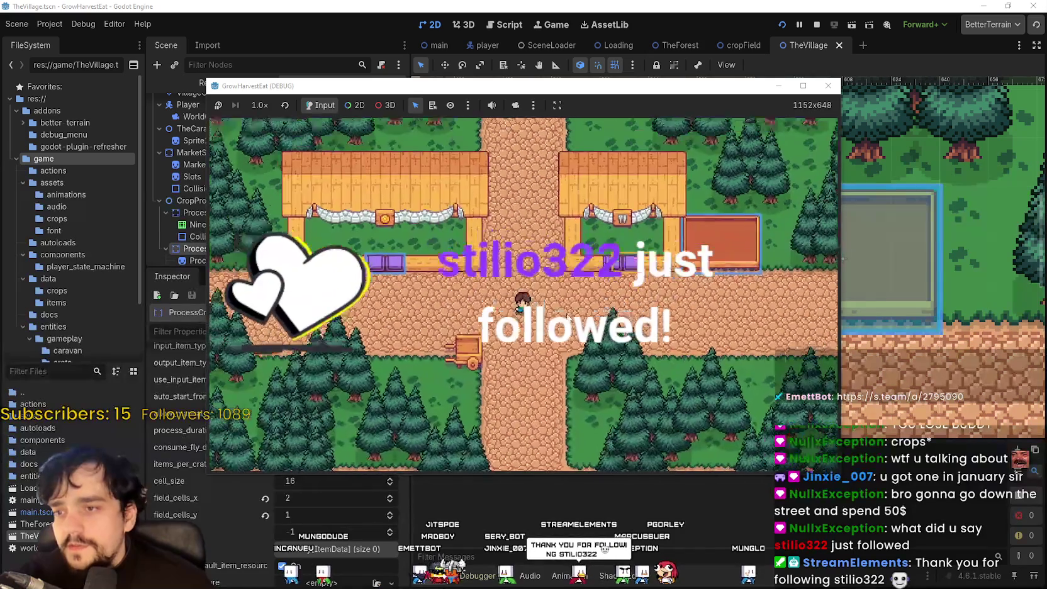
left_click(803, 86)
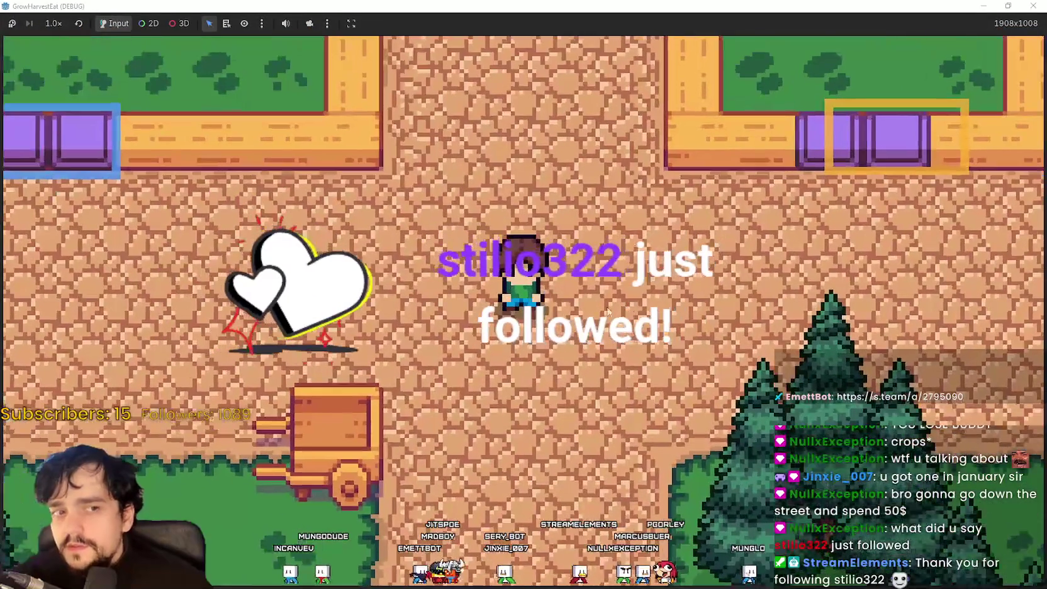
Walk the player around the village to the houses' purple counters.
key("a")
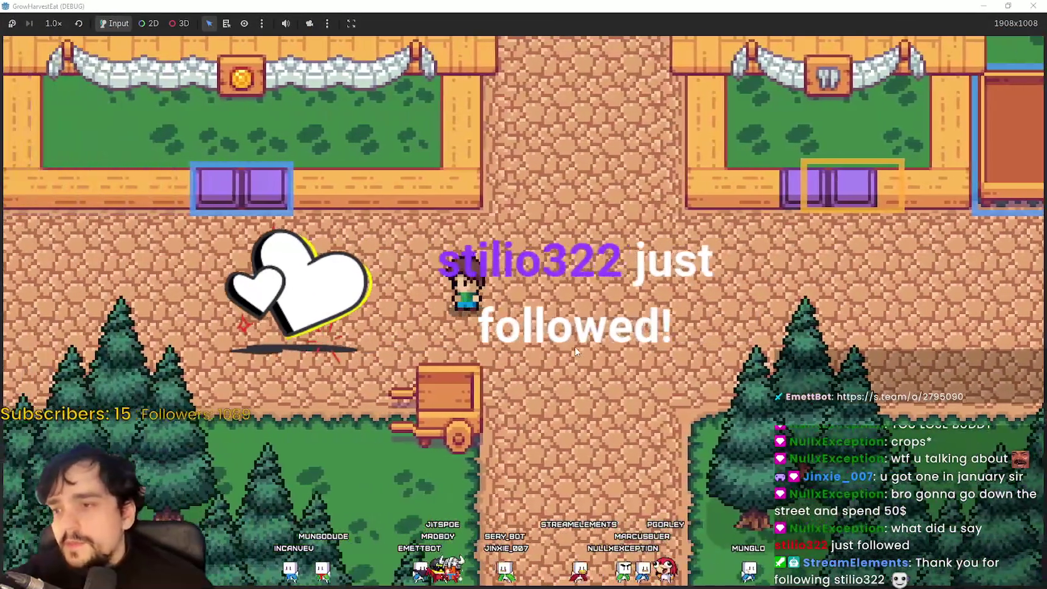
key("d")
key("w")
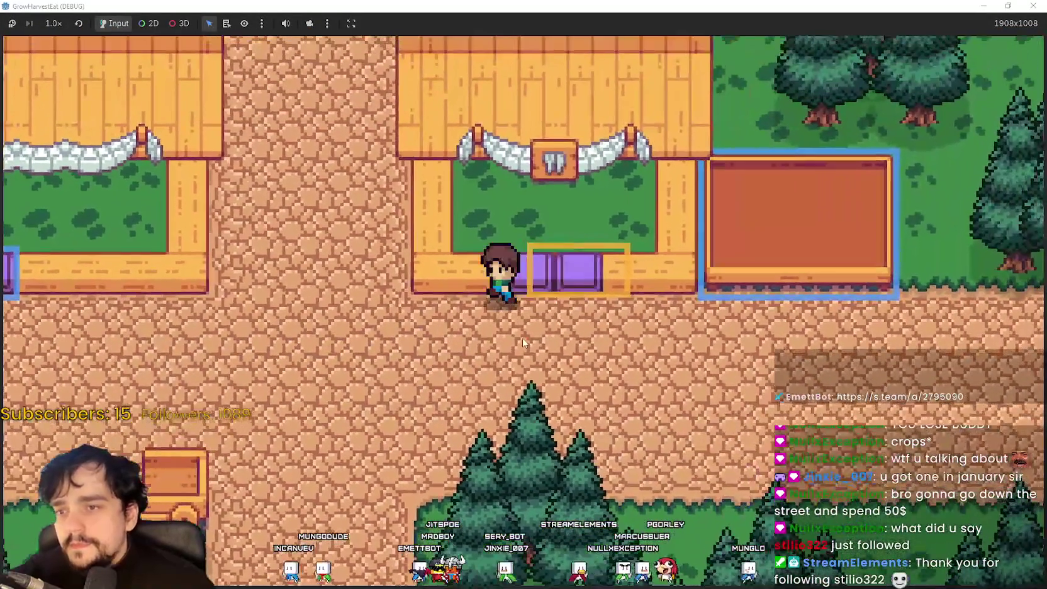
key("a")
key("s")
key("d")
key("w")
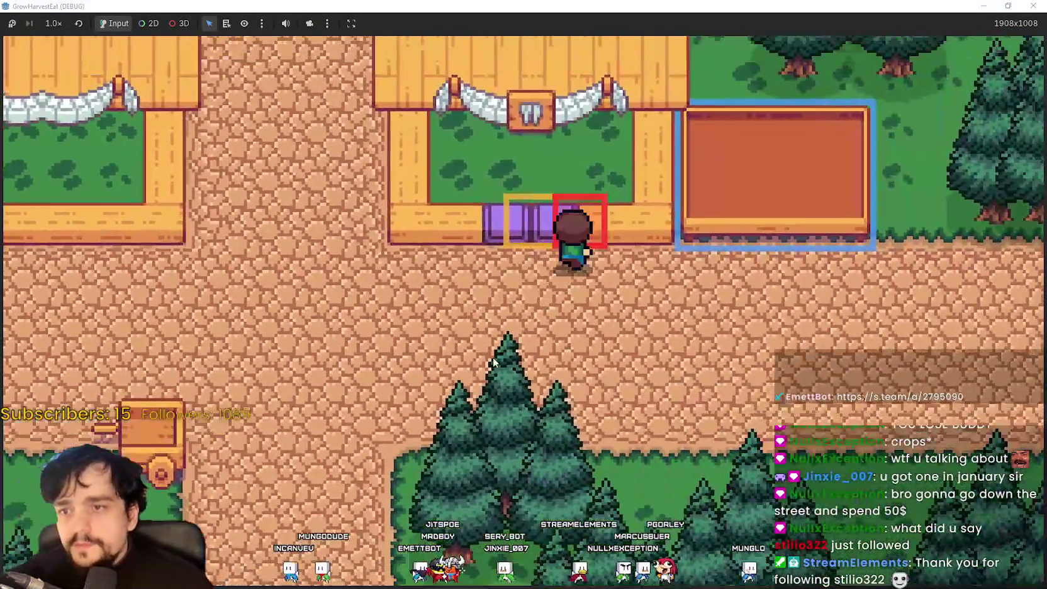
key("a")
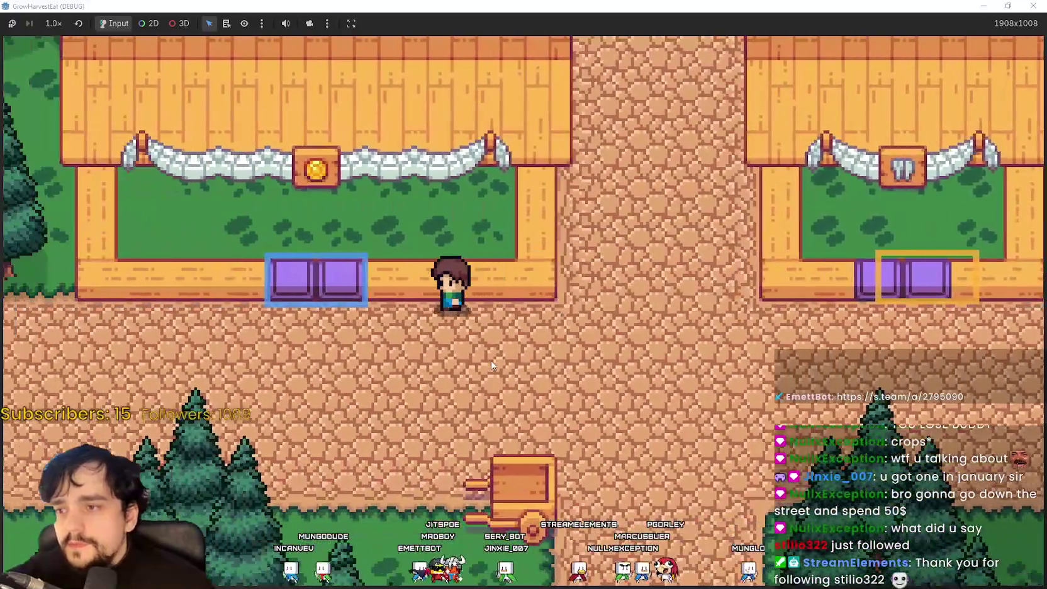
Walk the player back down onto the path and over to the cart.
key("a")
key("d")
key("s")
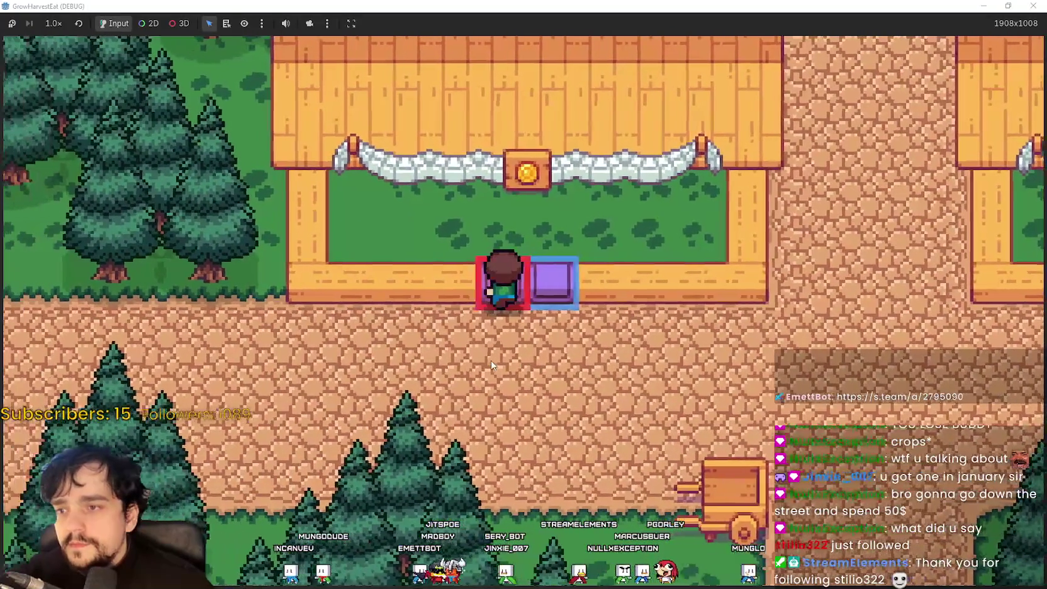
key("d")
key("w")
key("s")
key("w")
Ride the cart to The Forest and walk up into the crop field.
key("s")
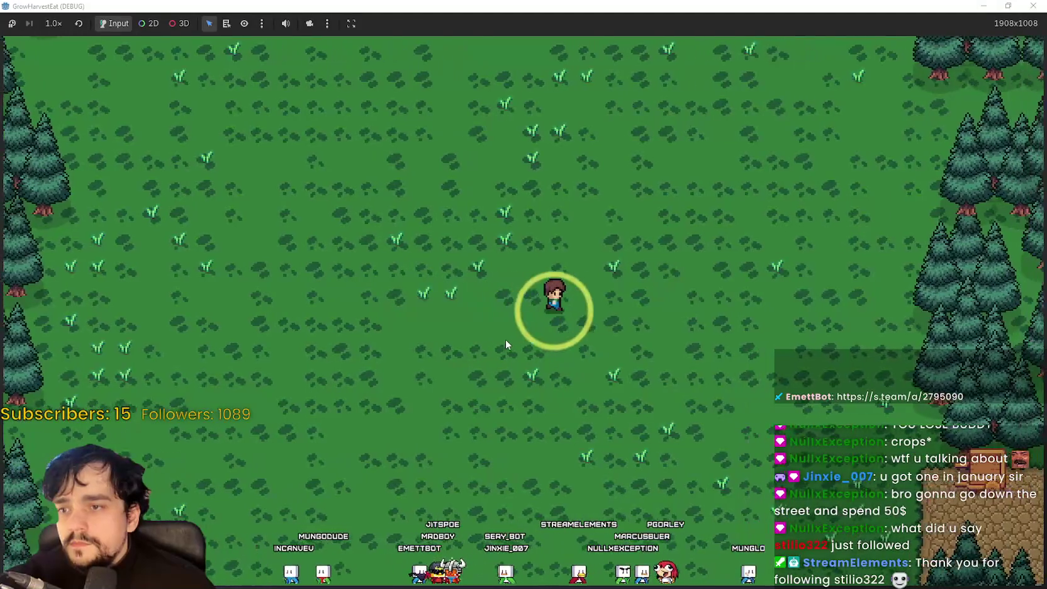
key("s")
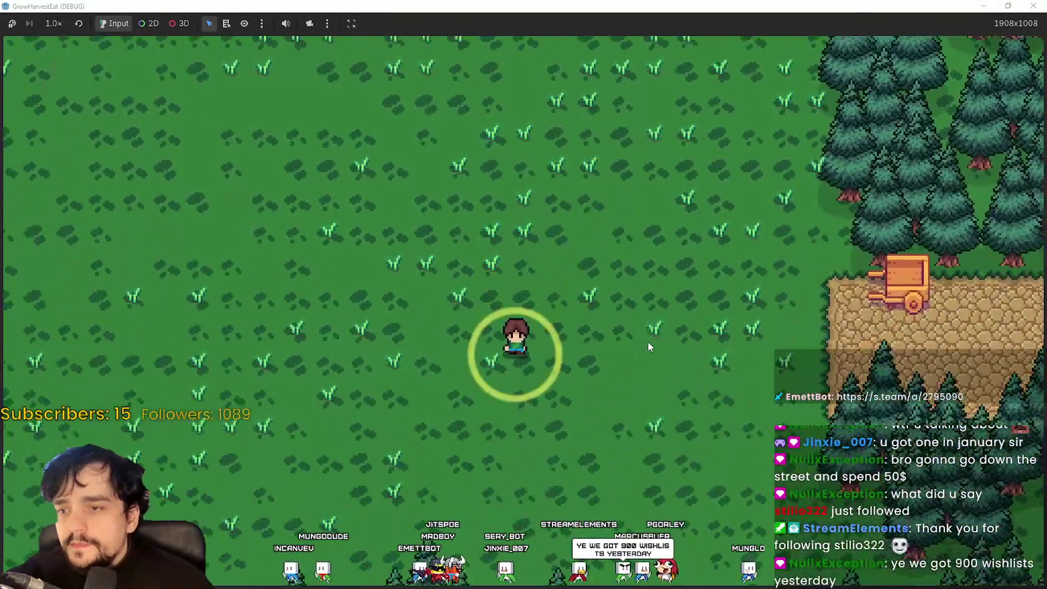
key("a")
key("w")
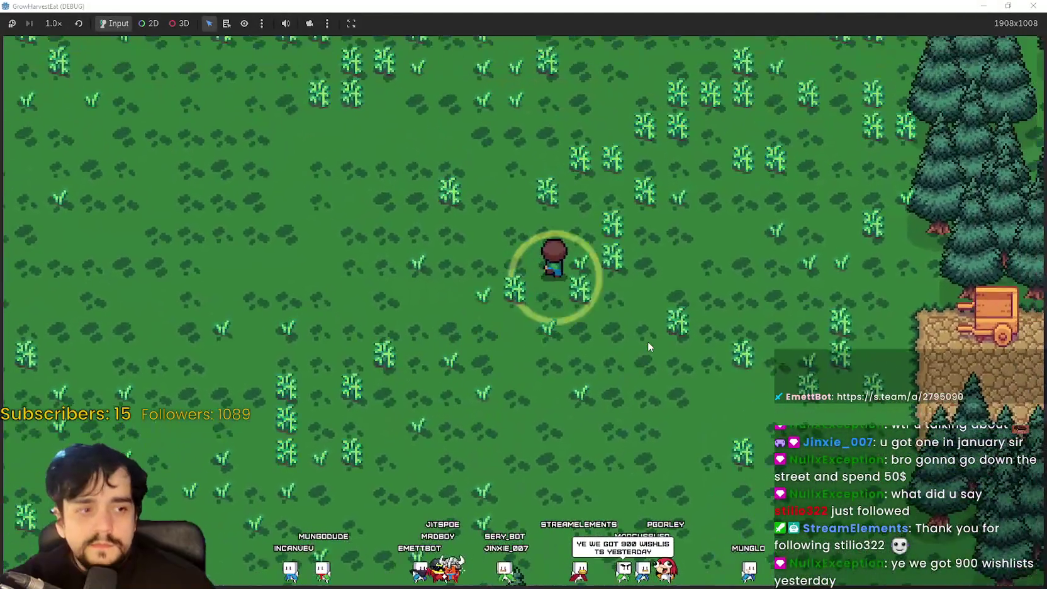
key("w")
key("a")
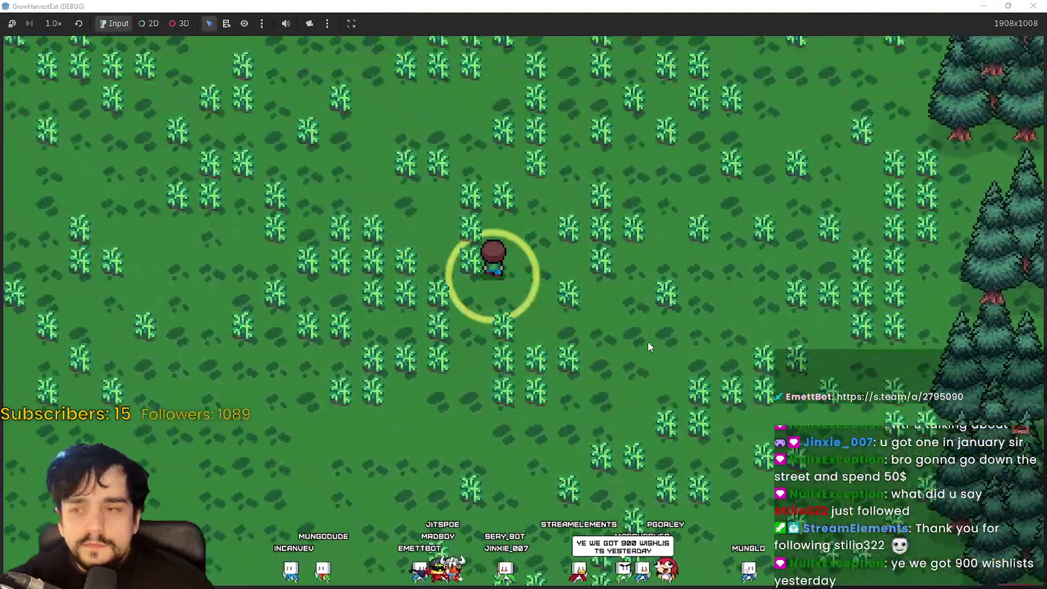
key("w")
key("a")
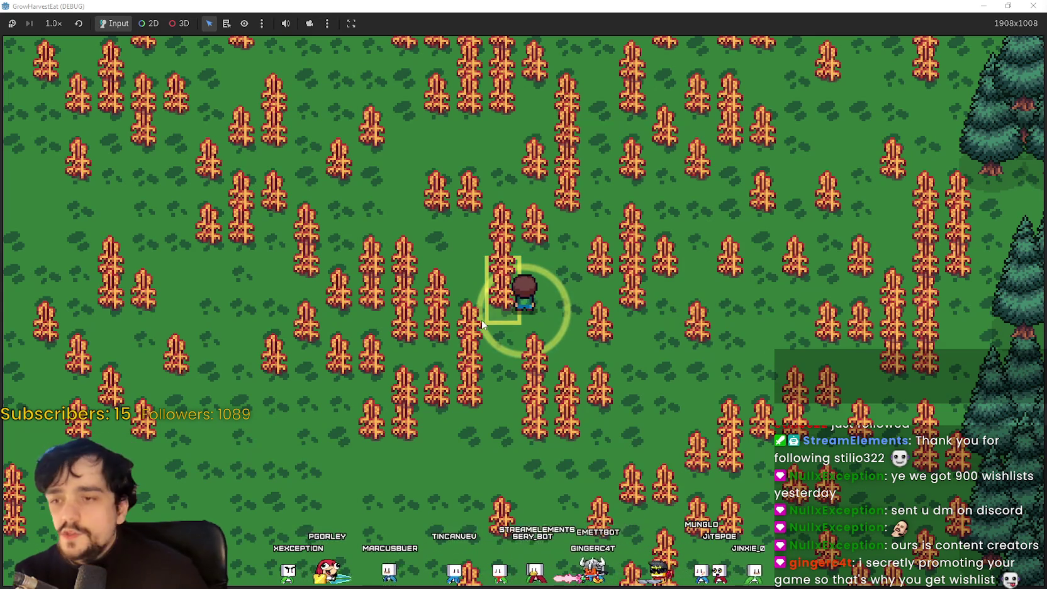
Harvest crops across the field until carrying five.
key("a")
key("d")
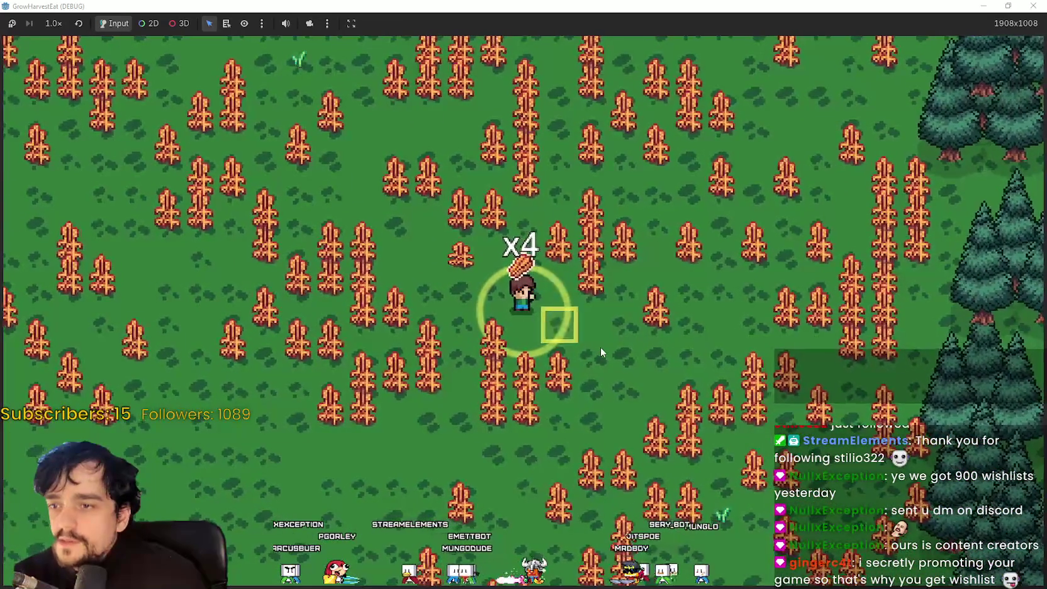
key("s")
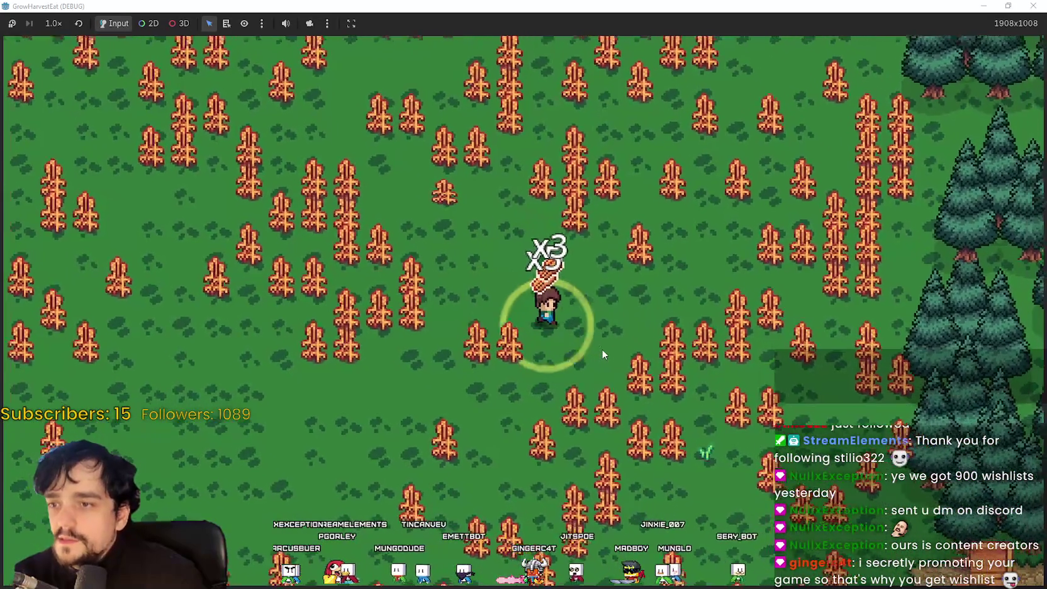
key("d")
key("s")
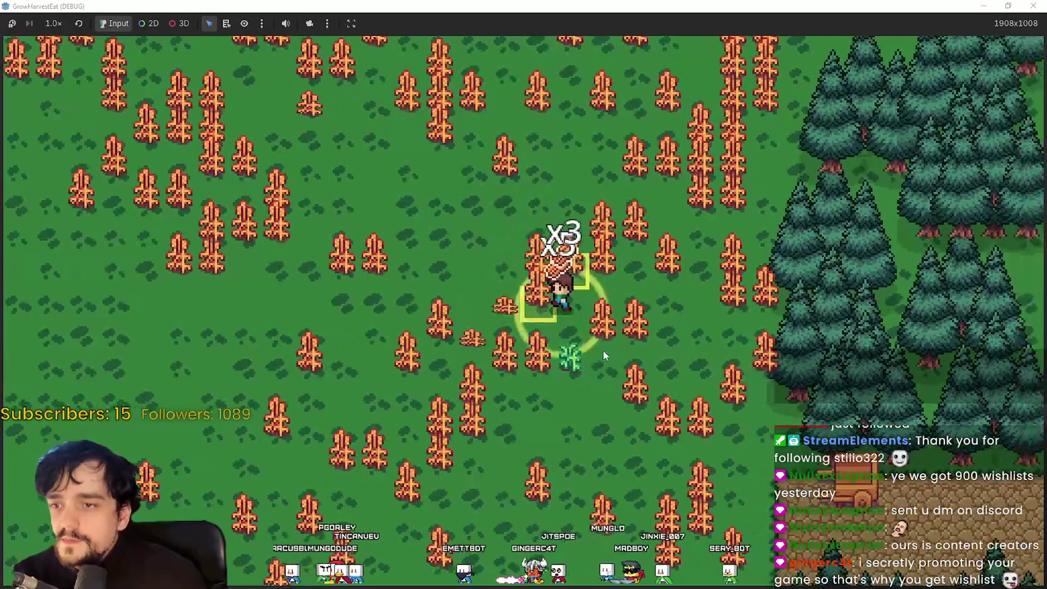
key("s")
key("d")
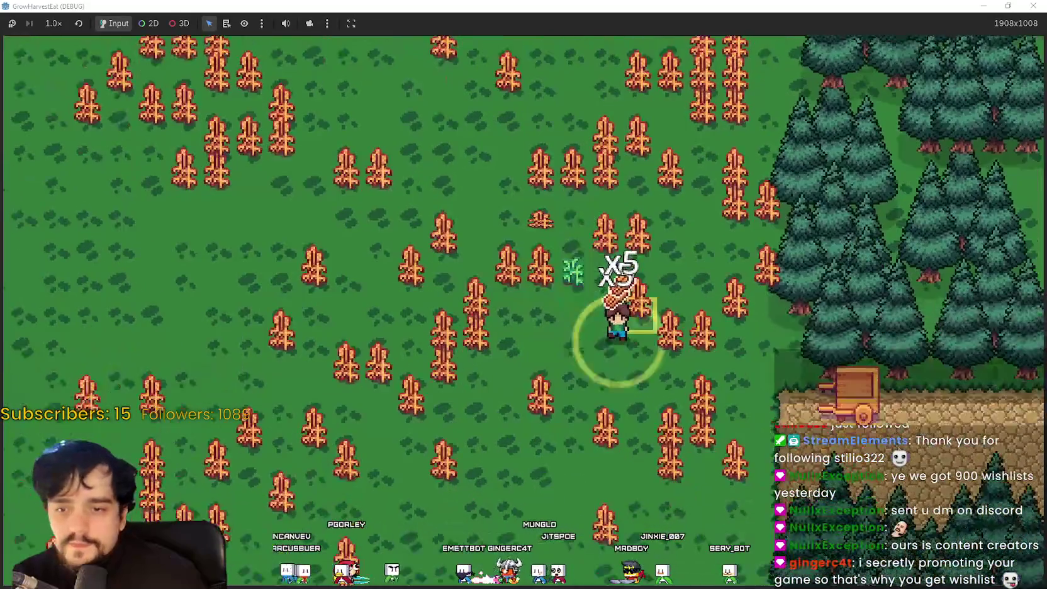
key("d")
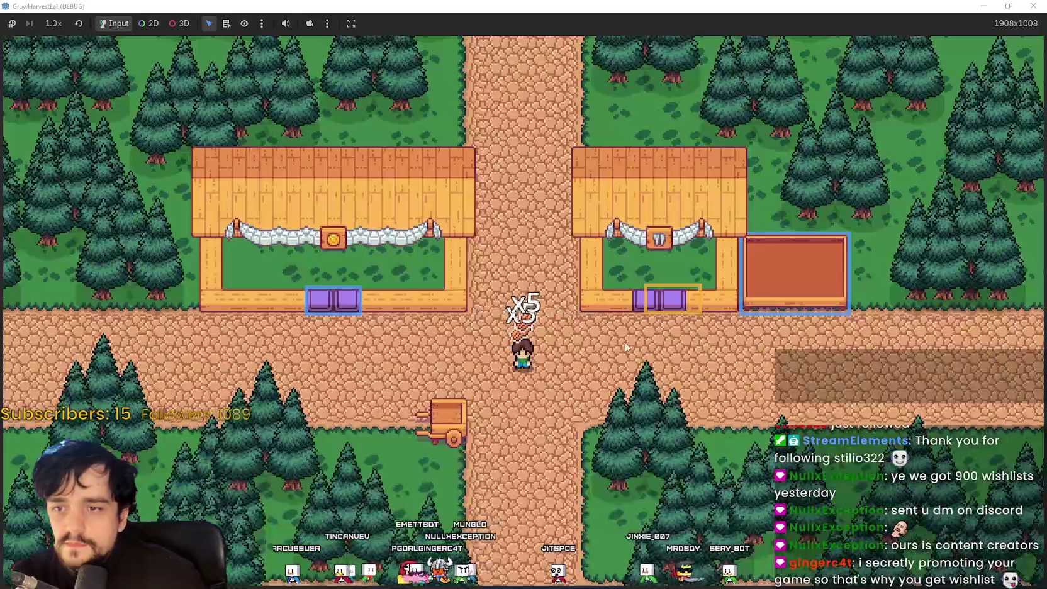
Deliver the carried crops into the red box beside the right shop.
key("d")
key("w")
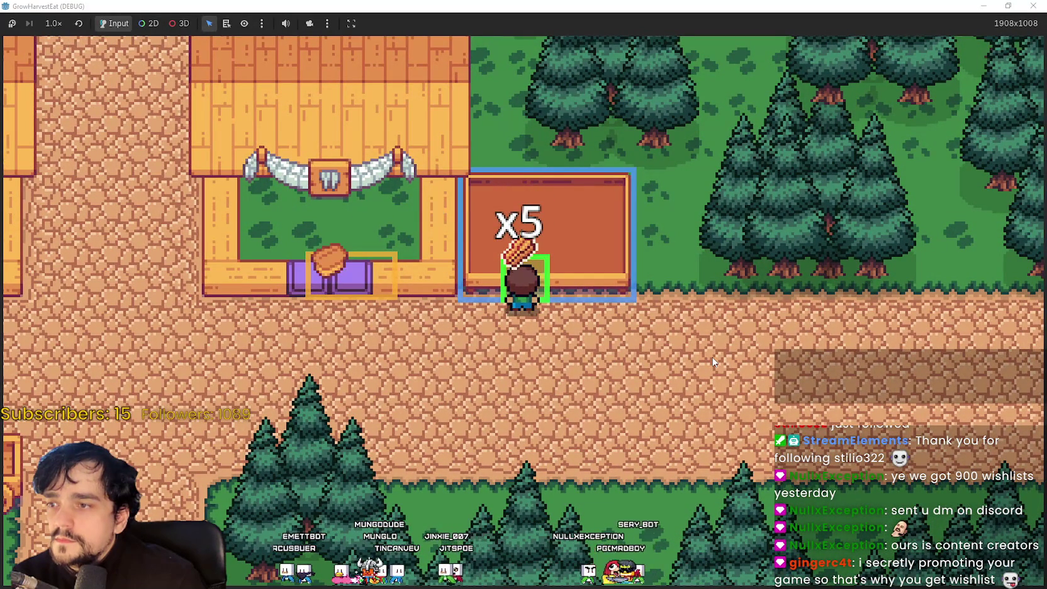
key("a")
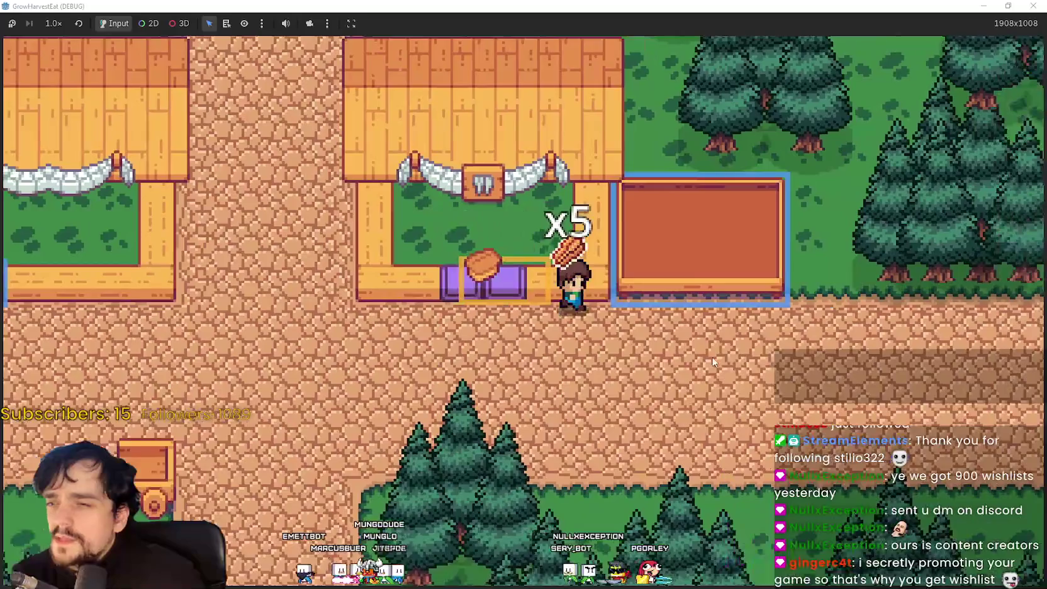
key("d")
key("w")
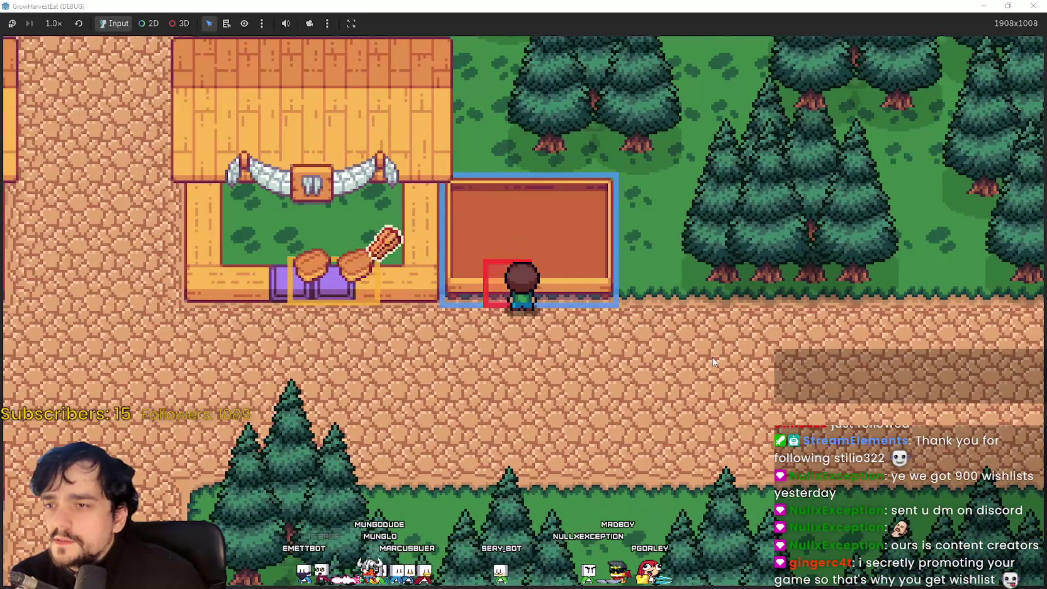
key("a")
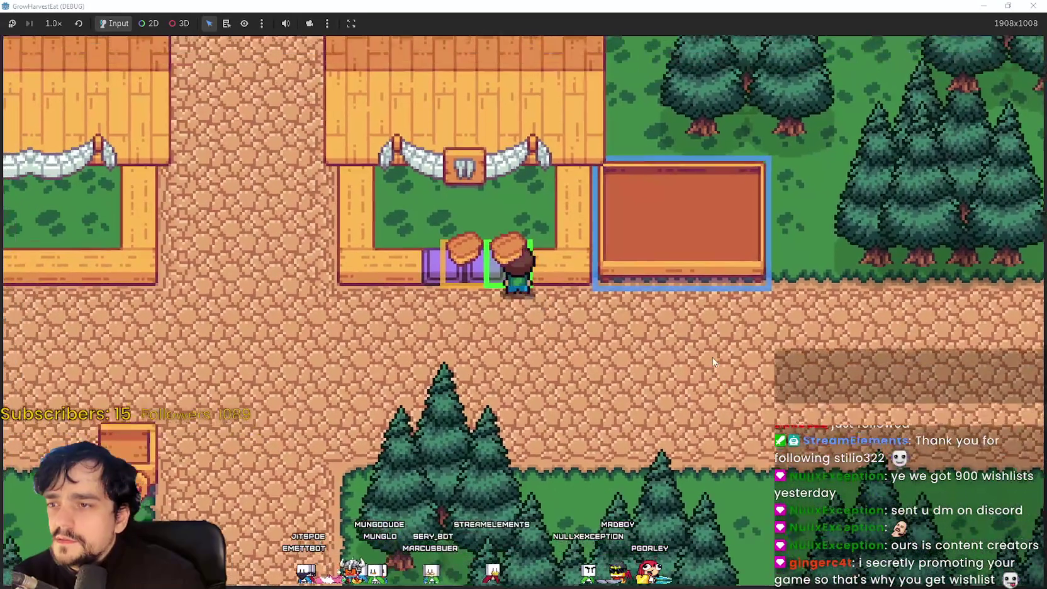
Place two processed breads on the left shop's counter, walk to the right station, and stop the game.
key("a")
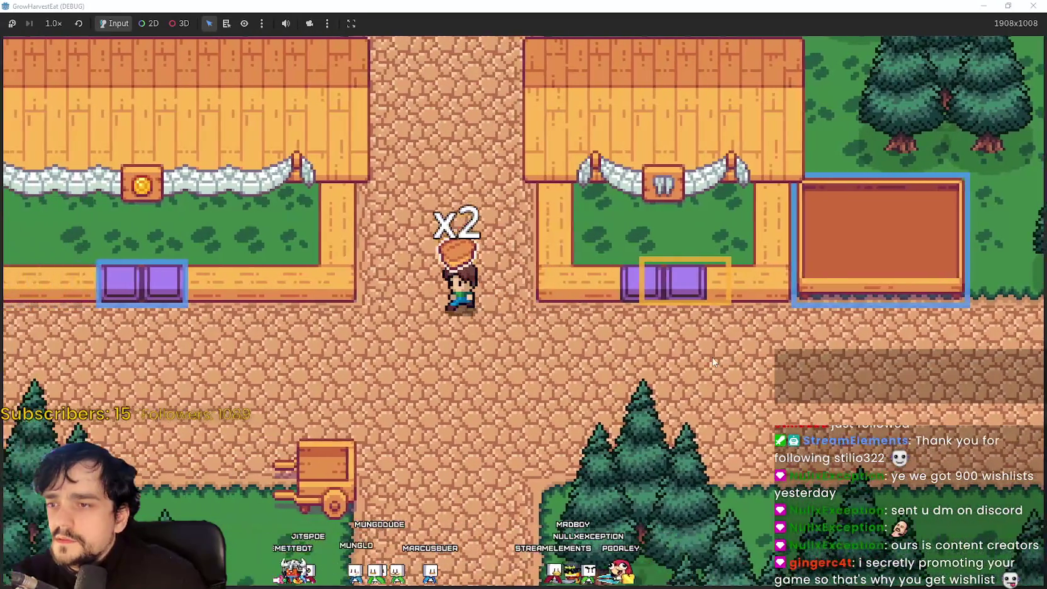
key("a")
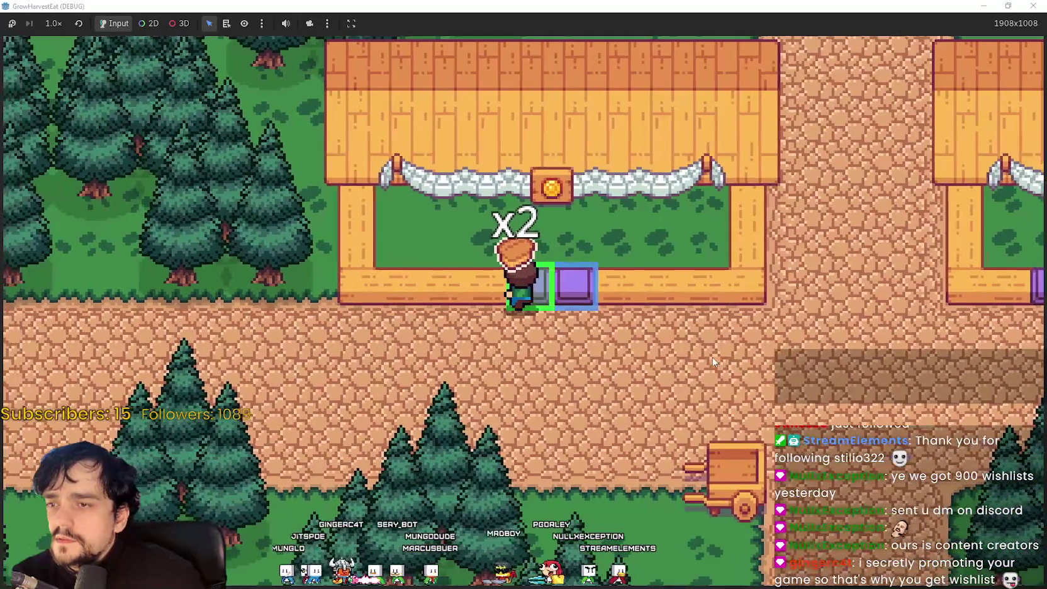
key("e")
key("d")
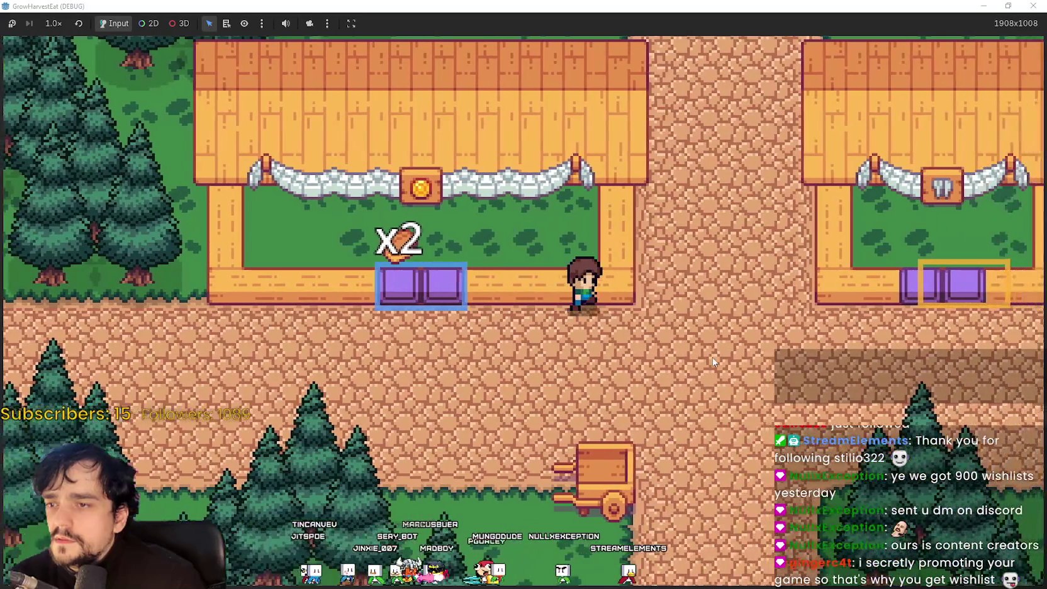
key("d")
key("s")
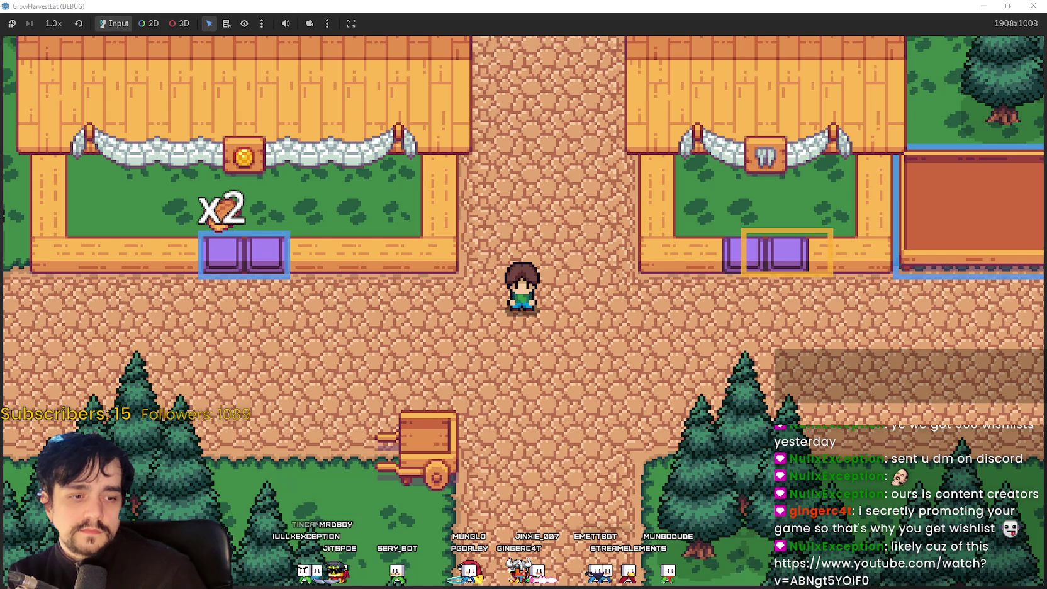
key("d")
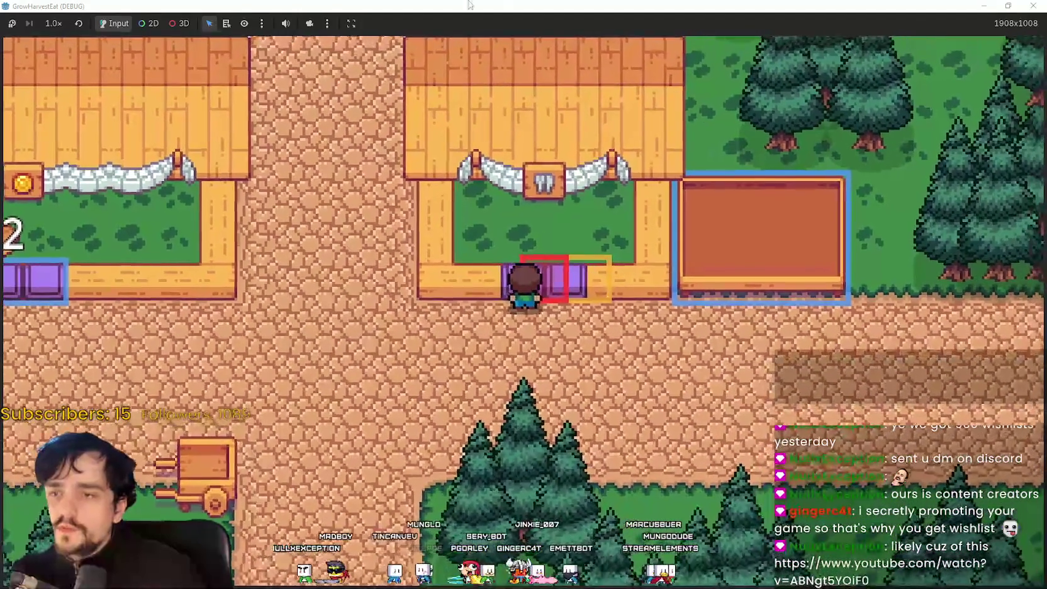
key("F8")
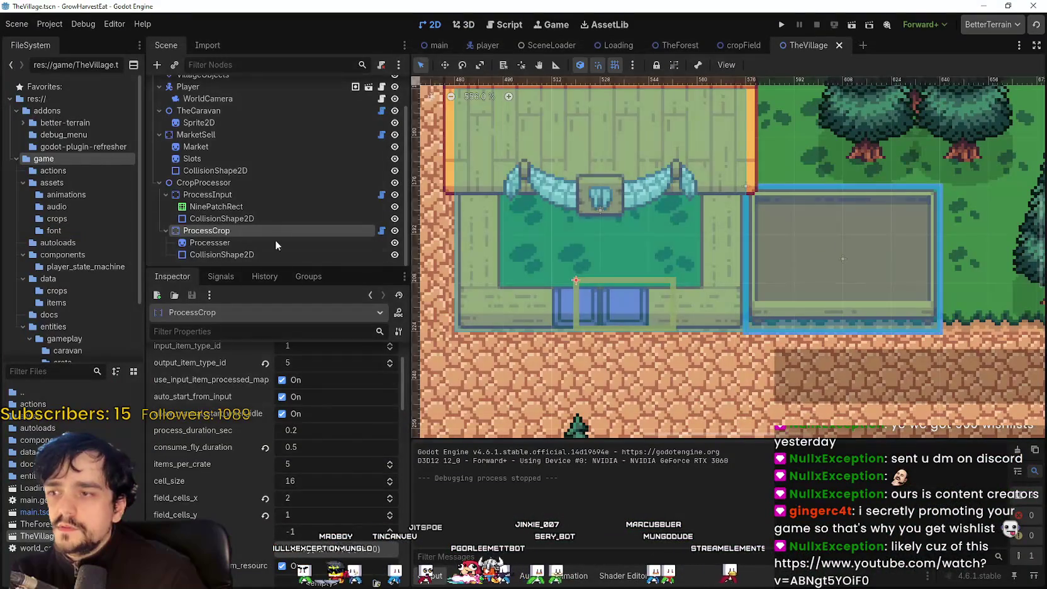
Set ProcessCrop's process_duration_sec to 2.0 and save TheVillage scene.
left_click(265, 218)
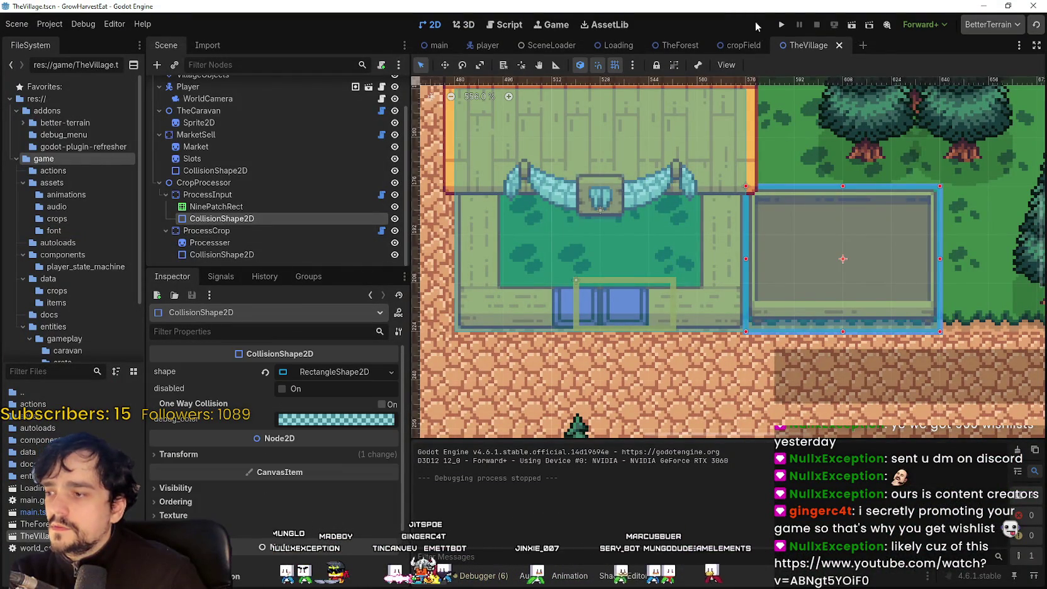
left_click(839, 45)
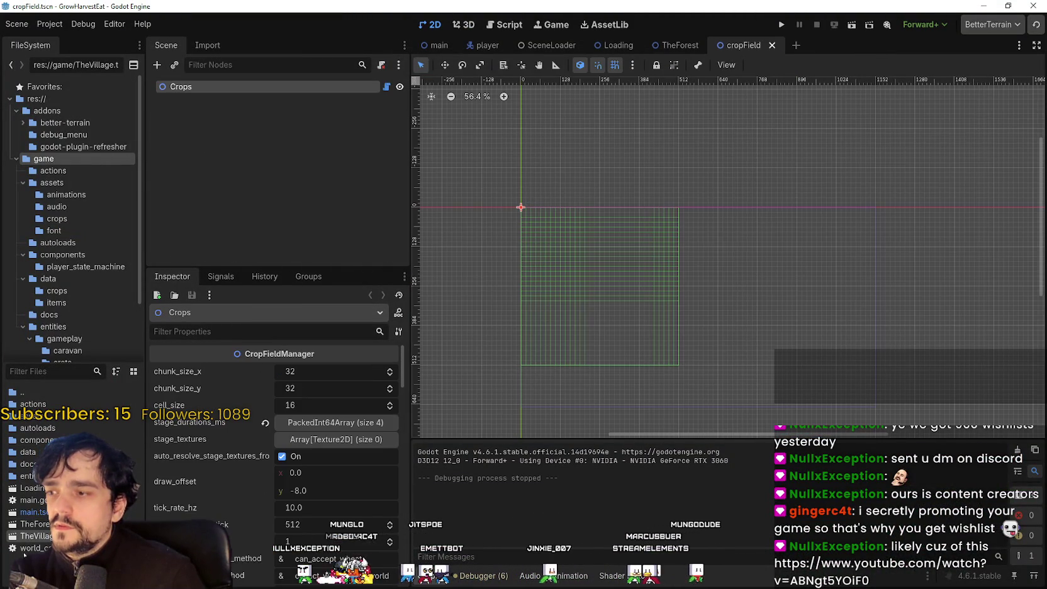
key("ctrl+shift+t")
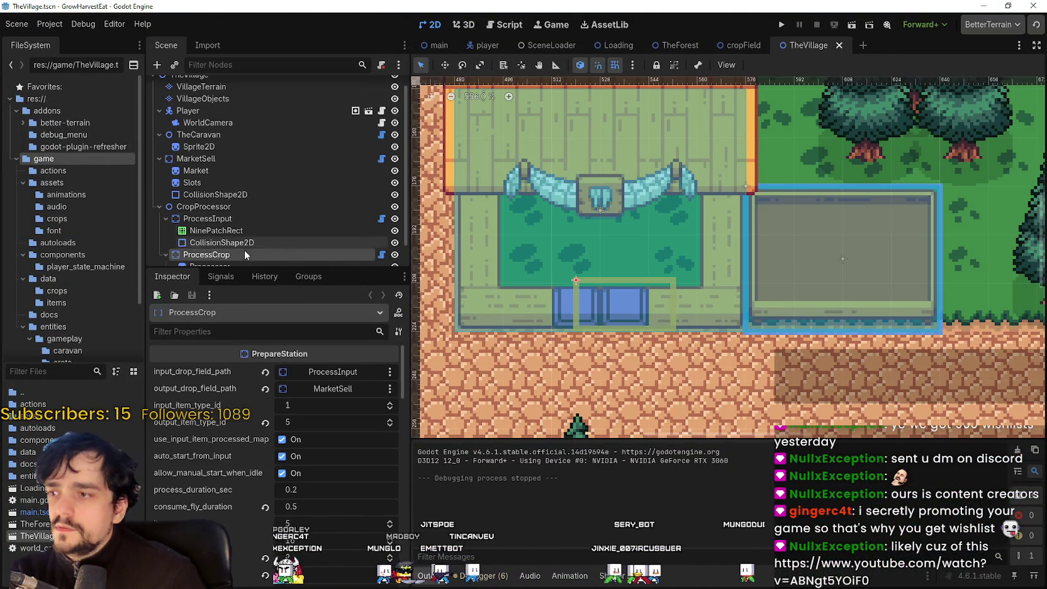
scroll(287, 552, "down", 4)
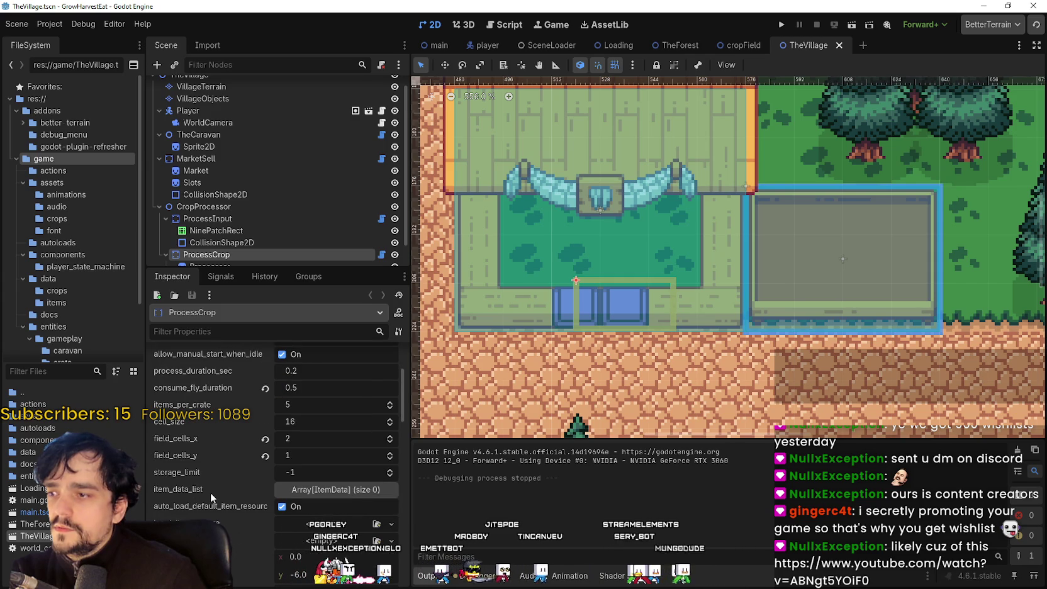
left_click(346, 377)
type("2")
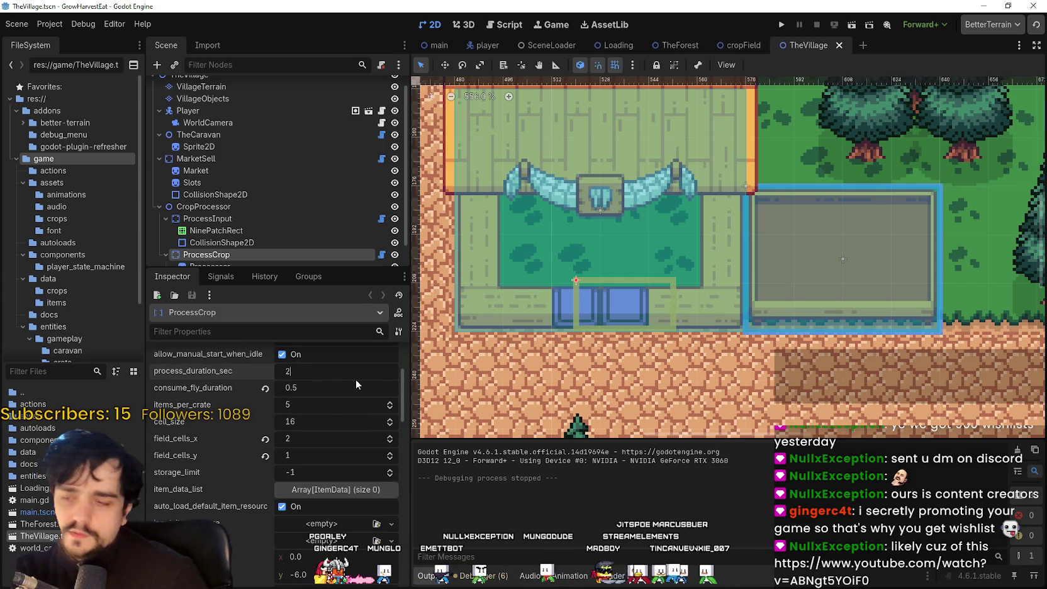
key("Return")
key("ctrl+s")
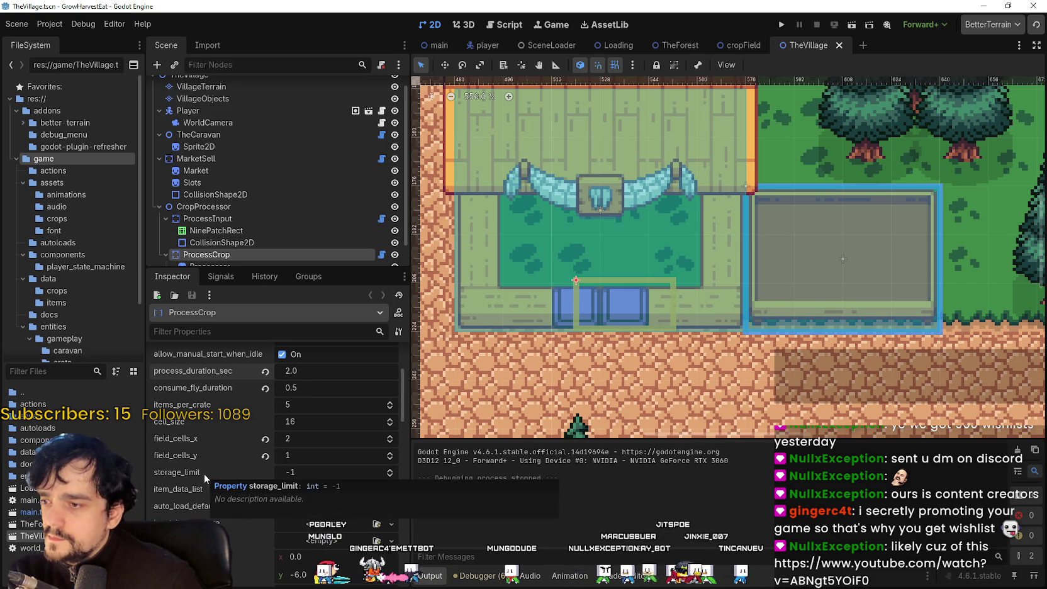
Toggle ProcessCrop's morph_enabled setting further down the Inspector.
scroll(204, 473, "down", 1)
scroll(213, 505, "down", 1)
scroll(213, 504, "down", 1)
scroll(211, 503, "down", 2)
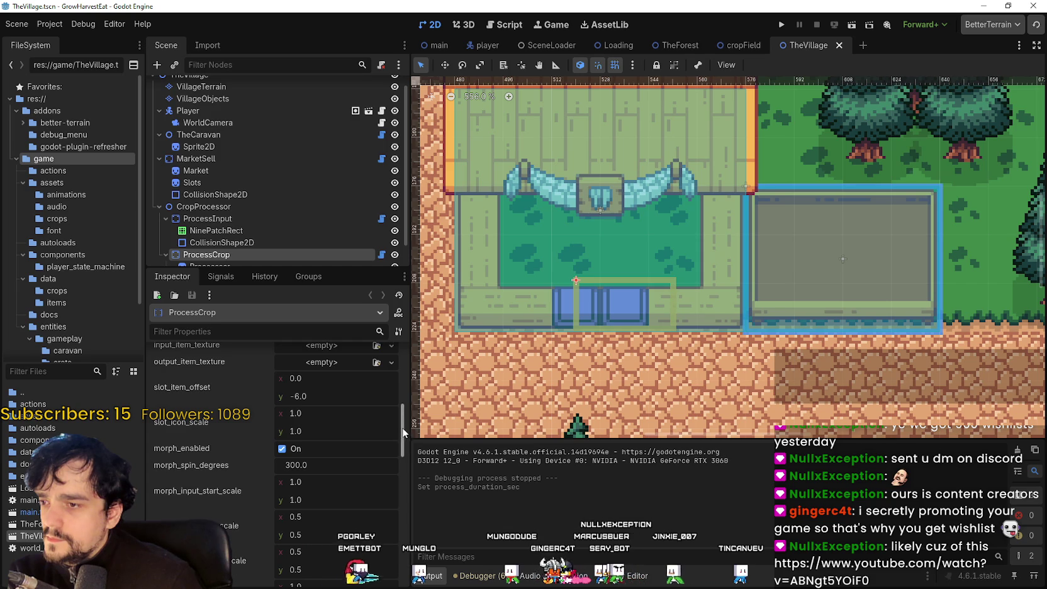
scroll(403, 433, "down", 1)
left_click(282, 418)
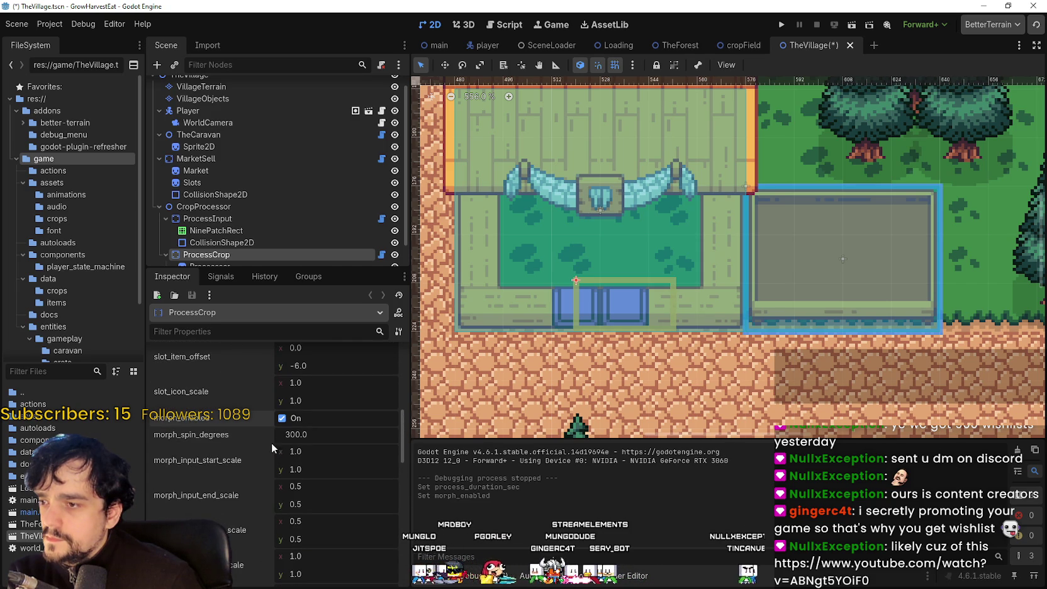
Disable show_target_preview and use_input_item_processed_mapping, and reset output_item_type_id to 4.
scroll(399, 428, "down", 3)
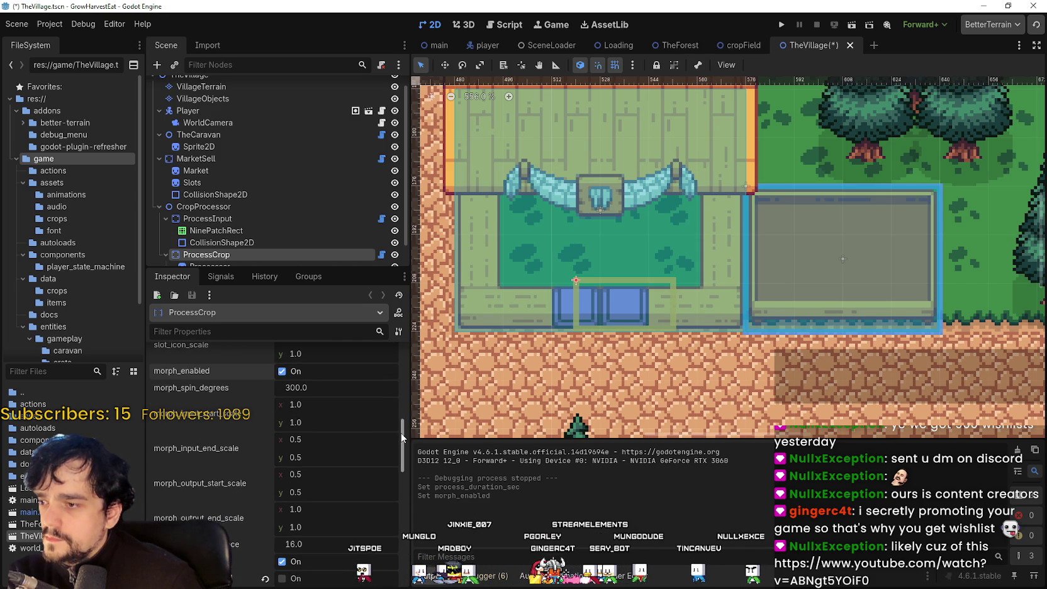
mouse_move(403, 446)
left_mouse_down()
mouse_move(406, 493)
mouse_move(398, 358)
left_mouse_up()
left_click(281, 451)
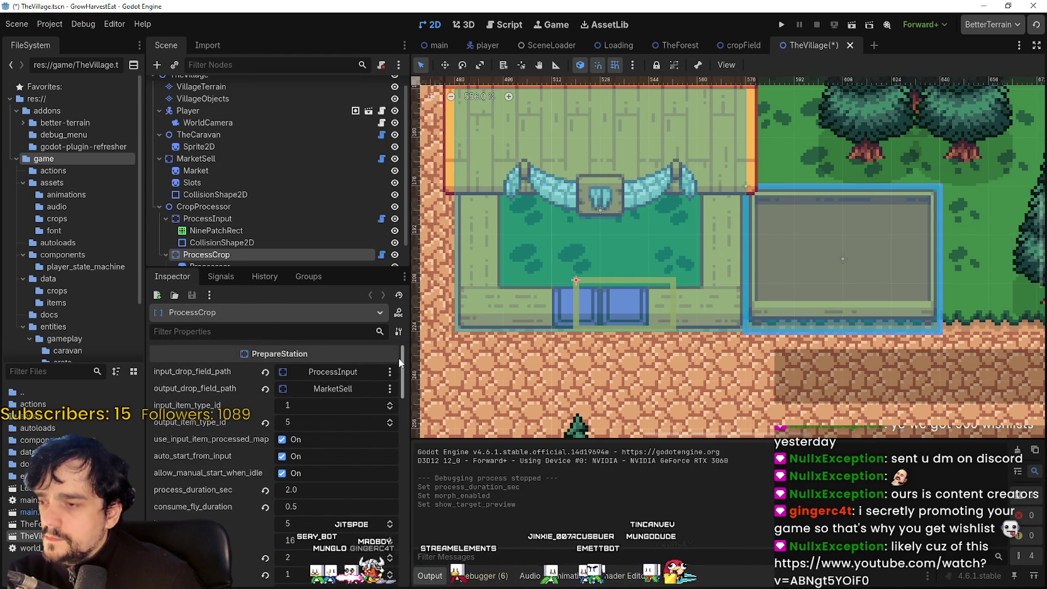
left_click(265, 422)
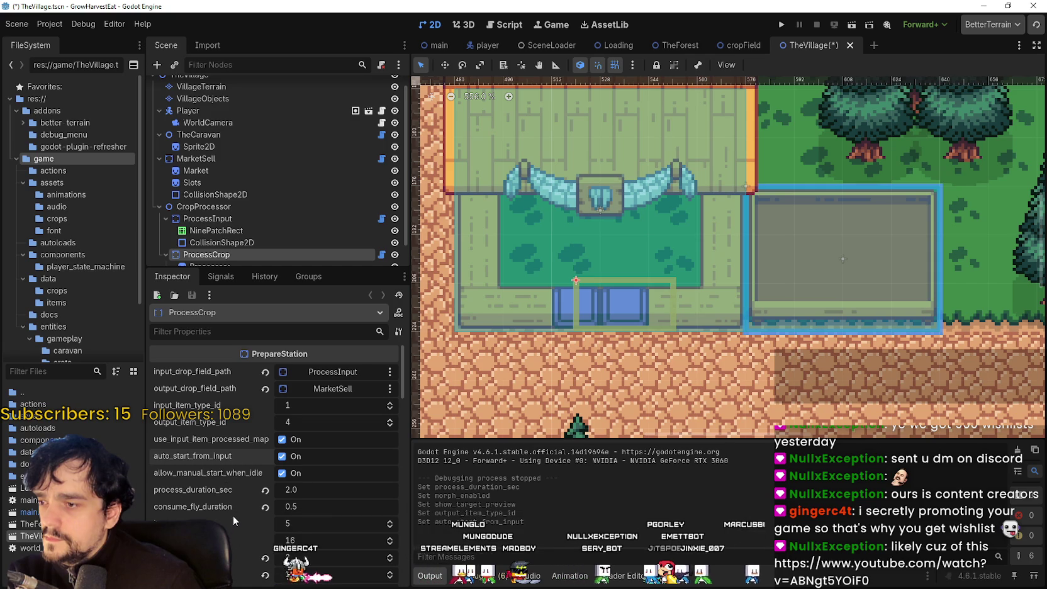
scroll(232, 517, "down", 1)
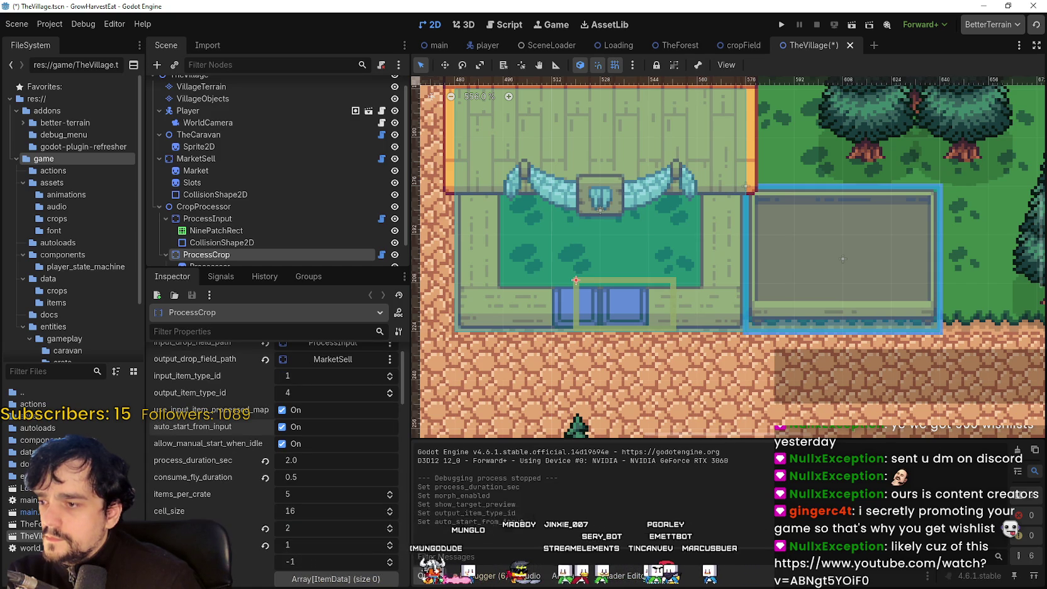
scroll(213, 498, "down", 2)
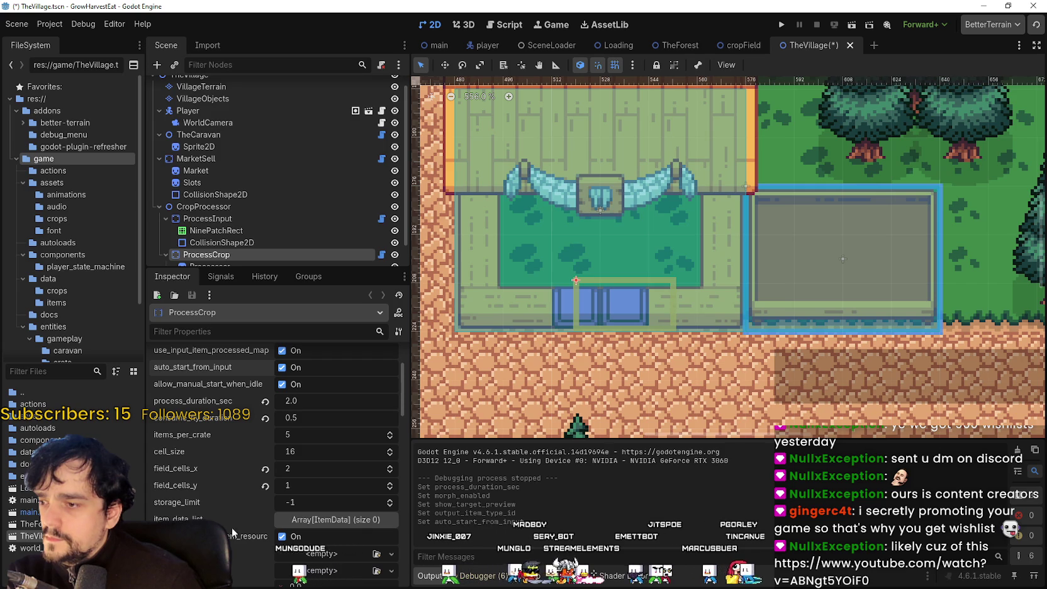
scroll(227, 532, "up", 3)
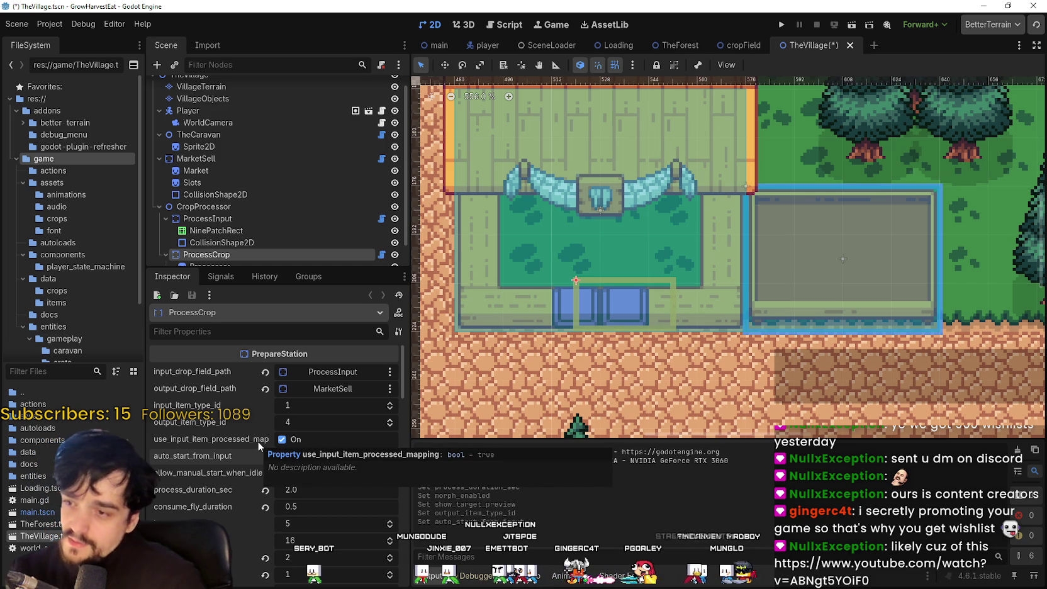
left_click(282, 440)
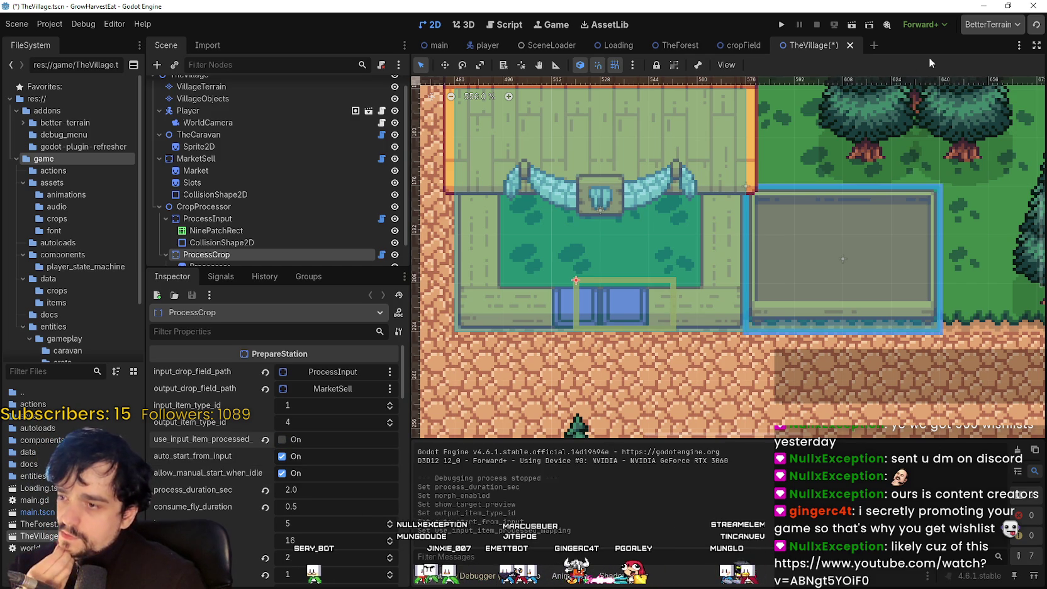
Save the scene, launch the game, then pause the YouTube video in the browser.
key("ctrl+s")
key("F5")
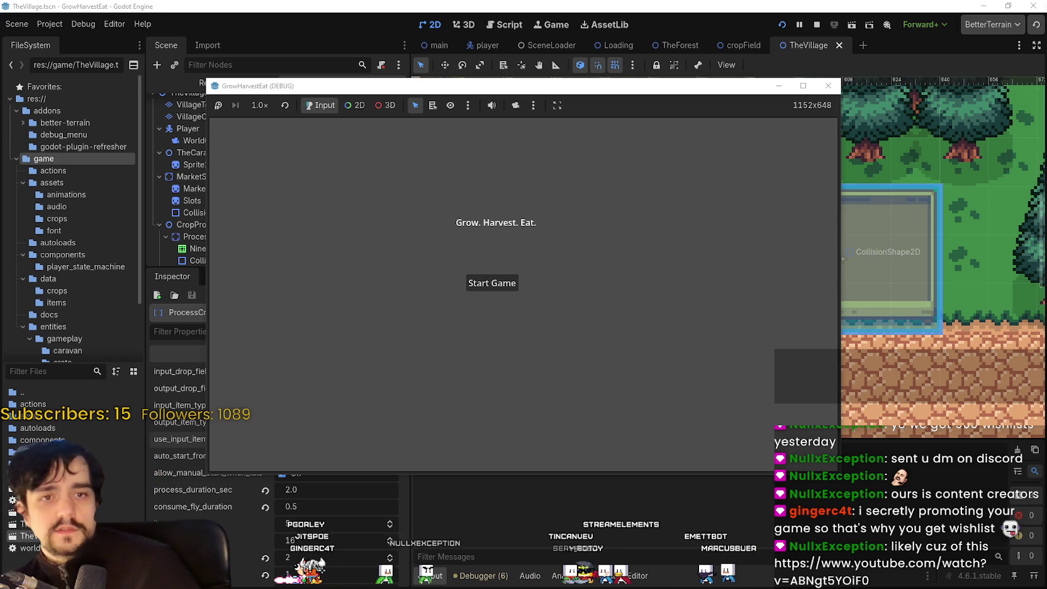
key("alt+Tab")
left_click(374, 262)
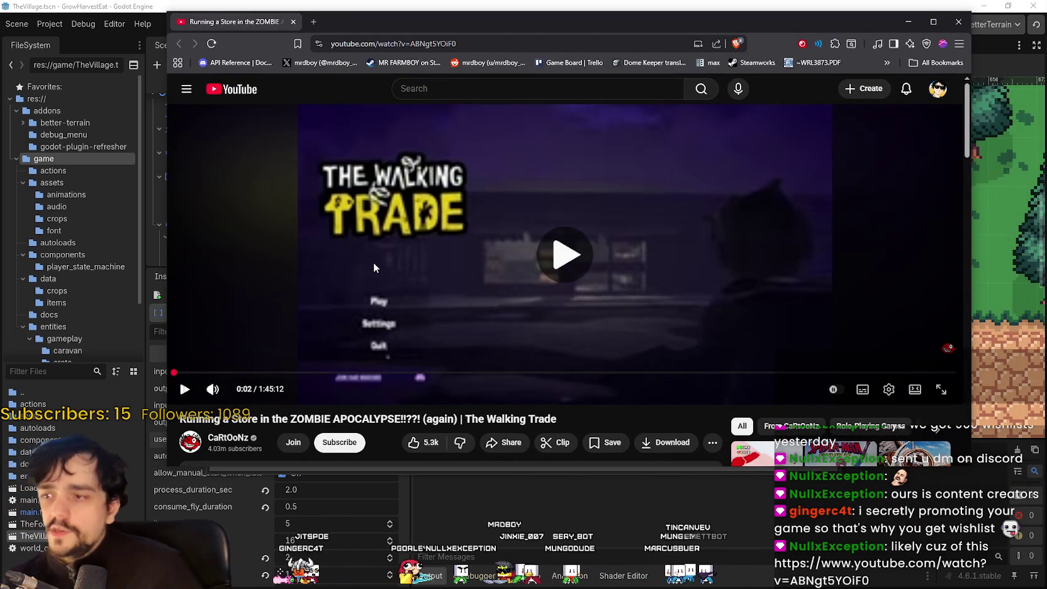
Skip the video ahead from 45:56 past 1:11:47 to near its end.
left_click(411, 235)
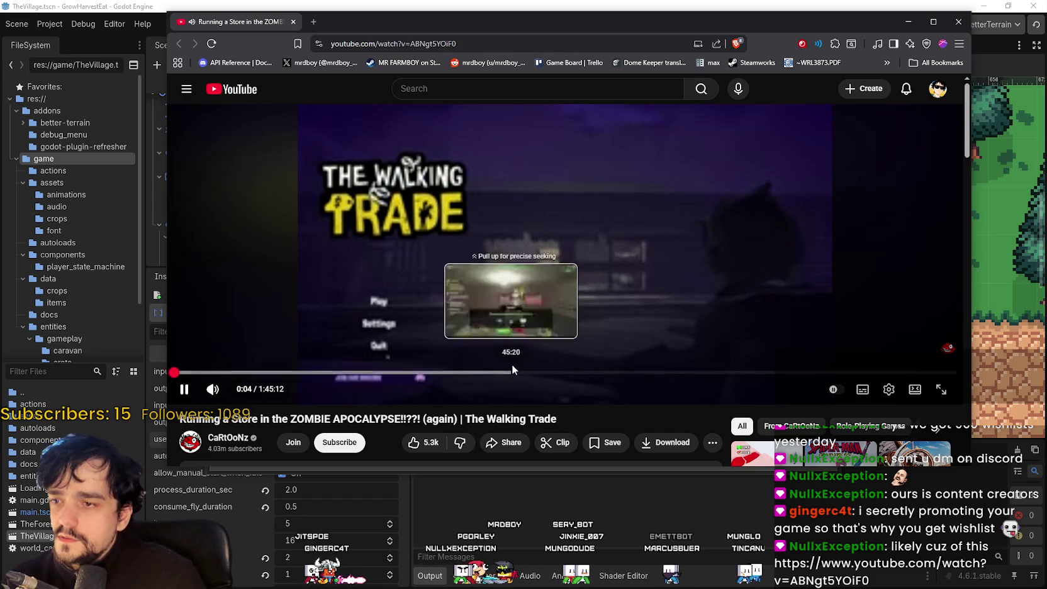
left_click(513, 372)
left_click(551, 313)
scroll(550, 313, "down", 2)
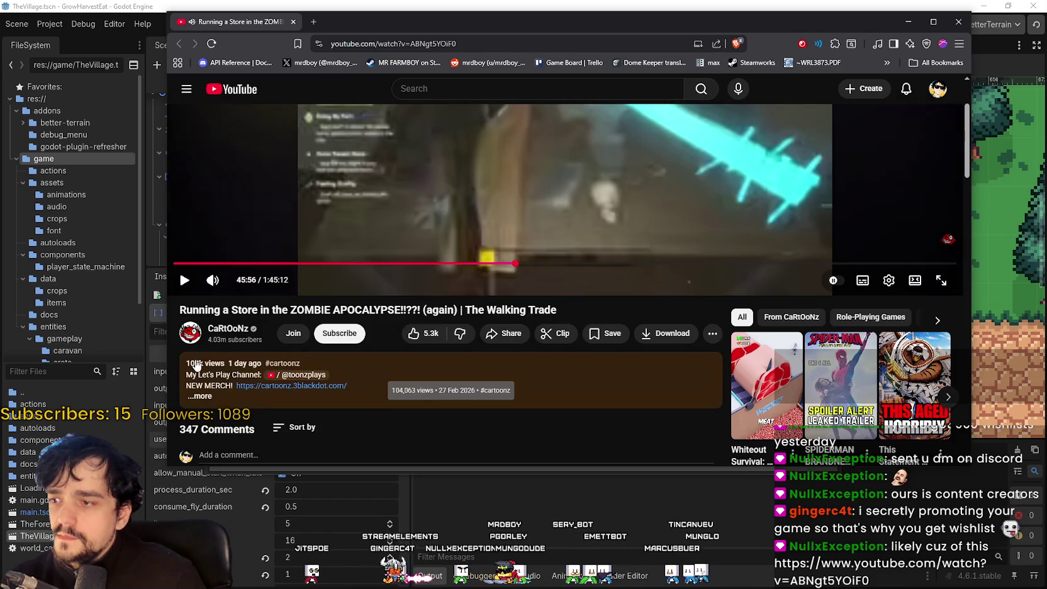
scroll(561, 409, "up", 2)
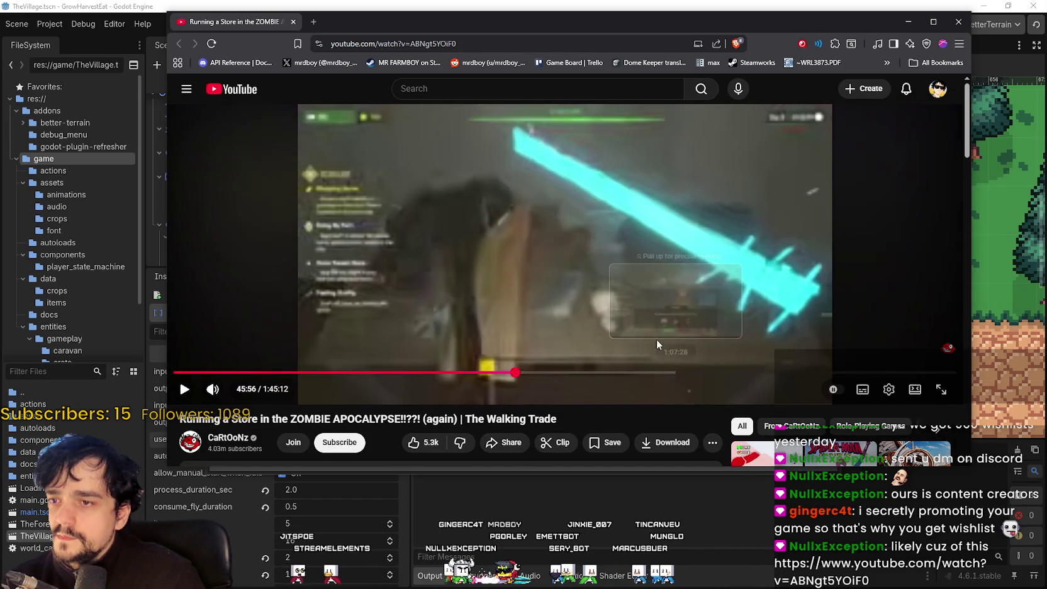
left_click(670, 343)
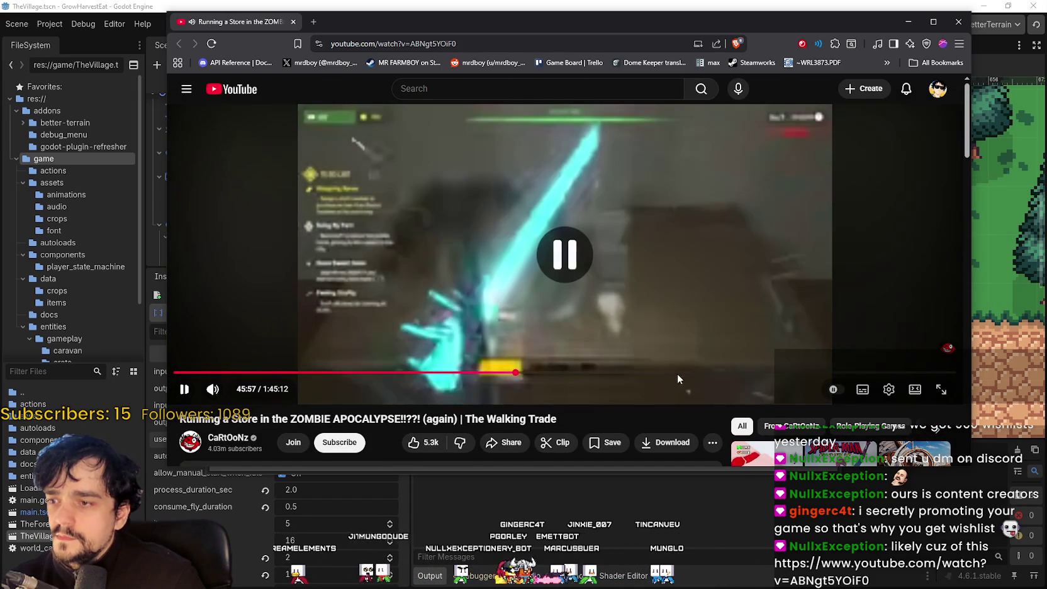
left_click(708, 373)
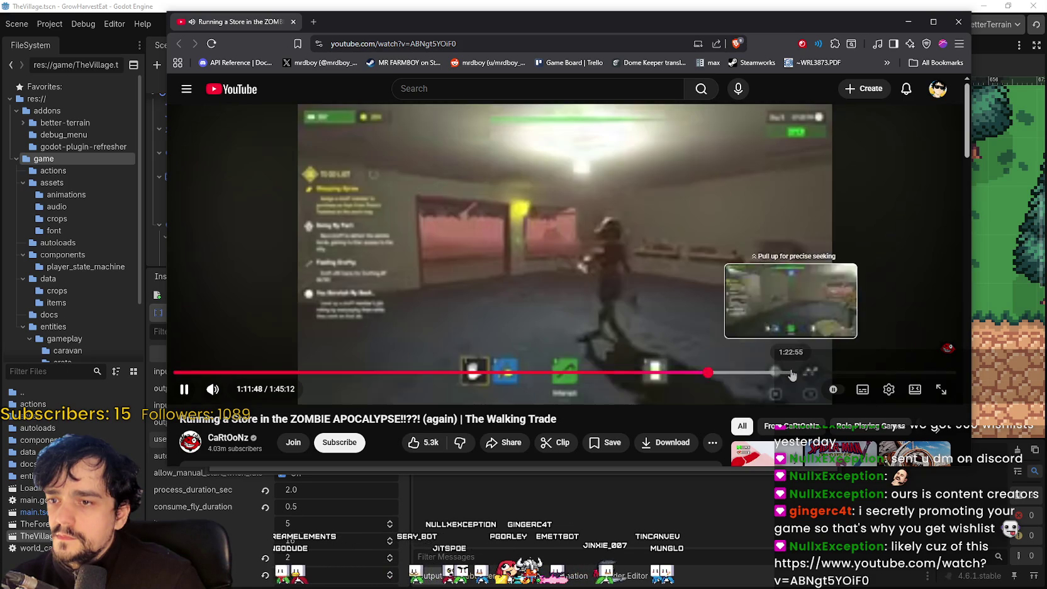
left_click(790, 372)
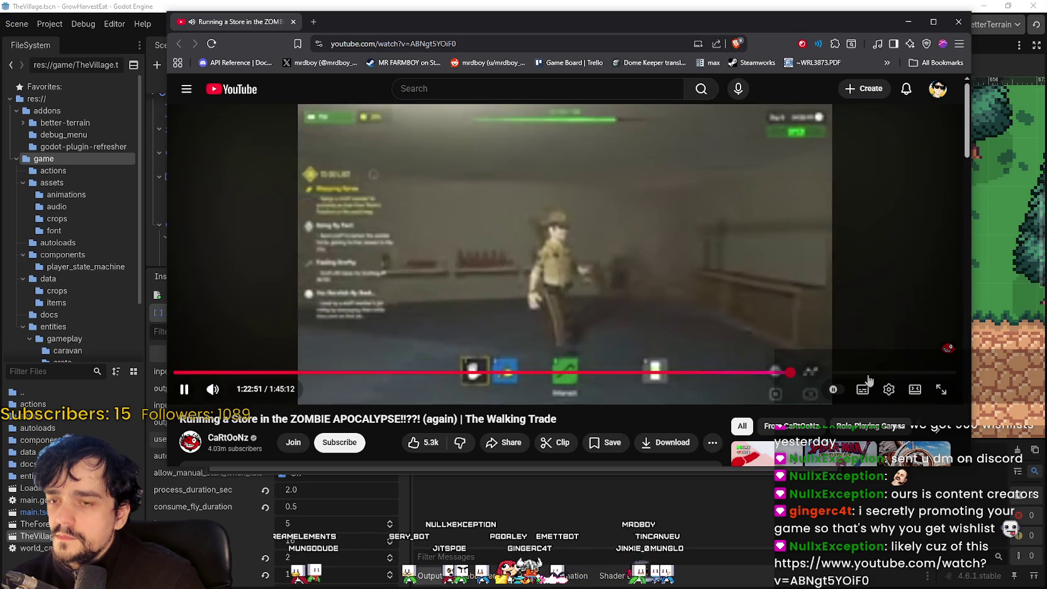
left_click(875, 373)
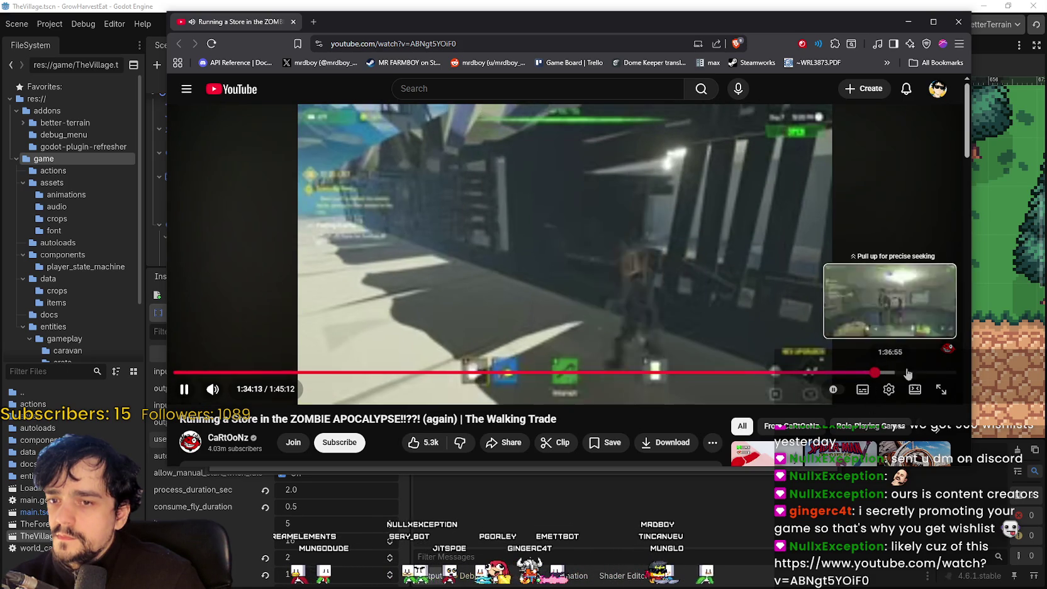
left_click(917, 373)
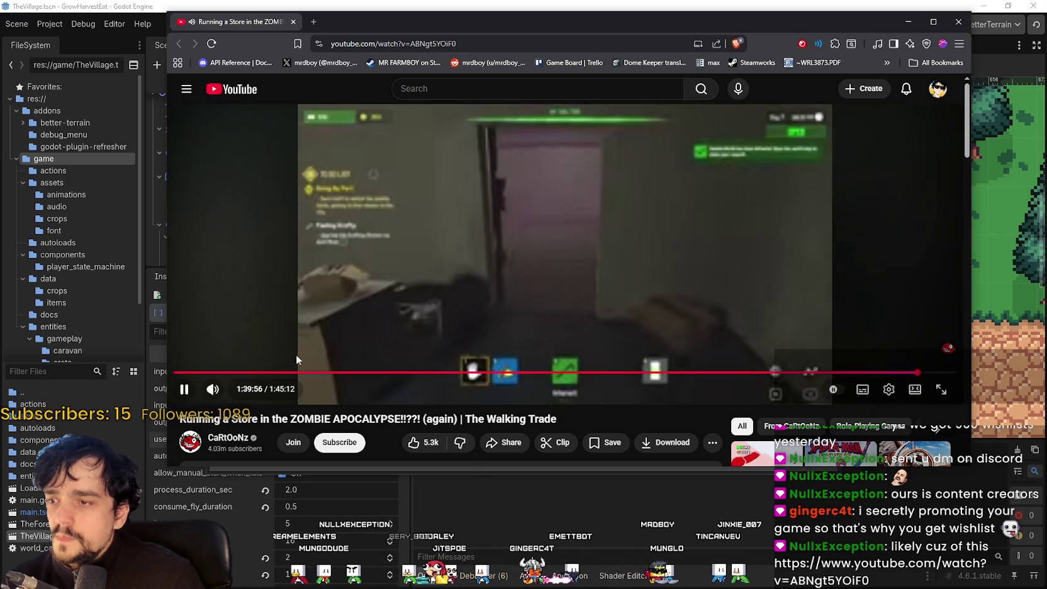
Scroll to the video description and open the CaRtOoNz channel page.
scroll(300, 357, "down", 3)
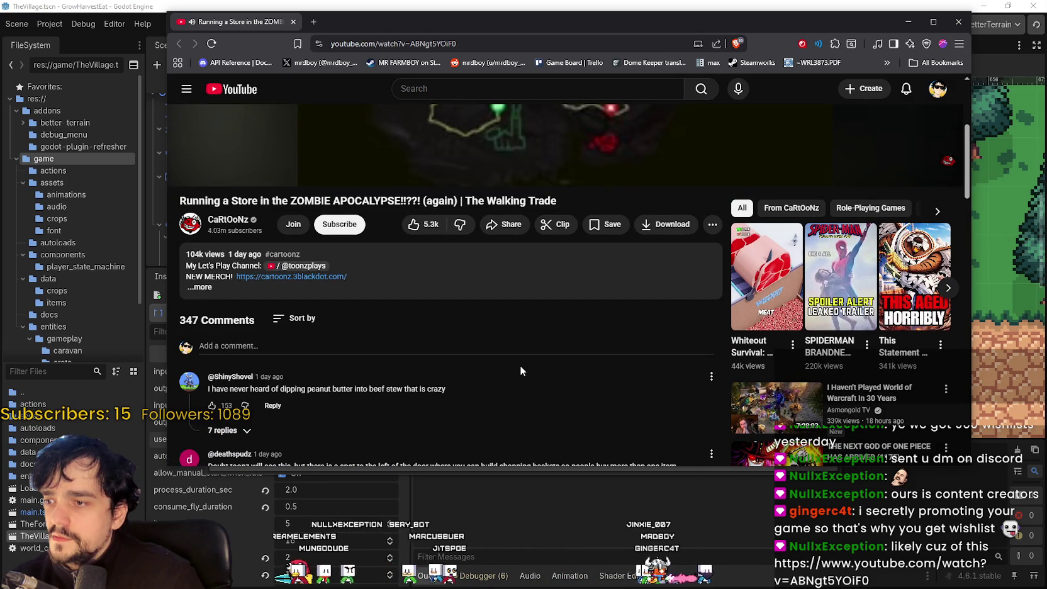
scroll(521, 369, "down", 2)
scroll(536, 416, "down", 2)
scroll(537, 413, "up", 3)
left_click(220, 277)
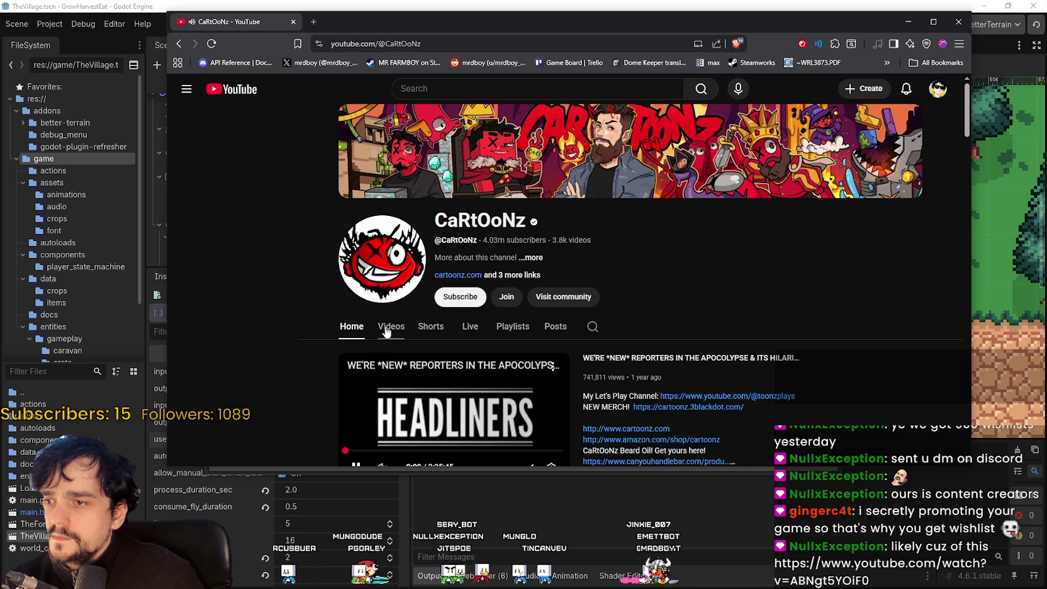
Browse the CaRtOoNz Videos tab and copy the channel part of the address.
left_click(387, 327)
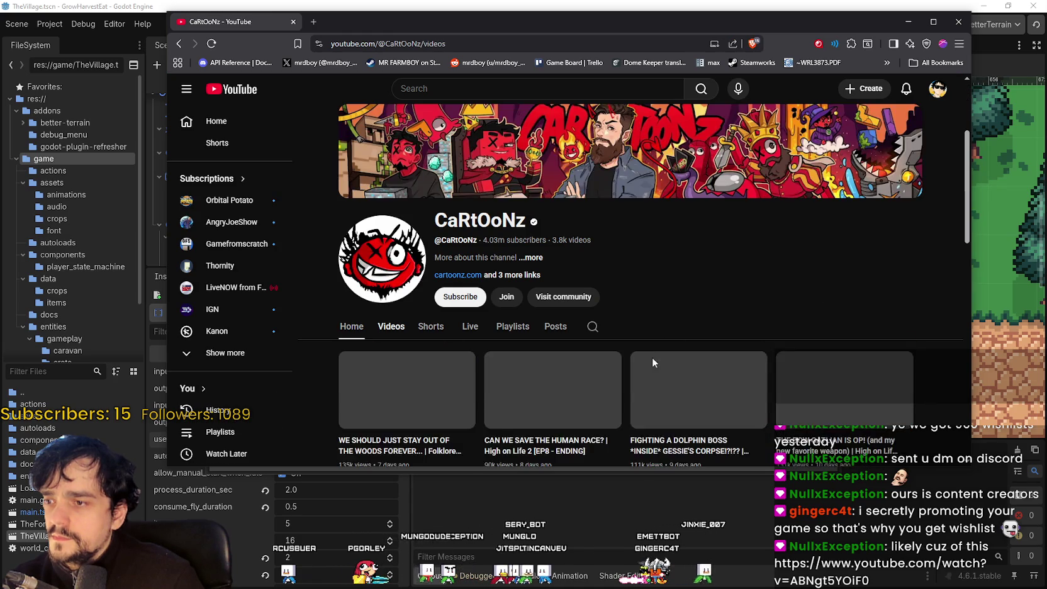
scroll(648, 346, "down", 1)
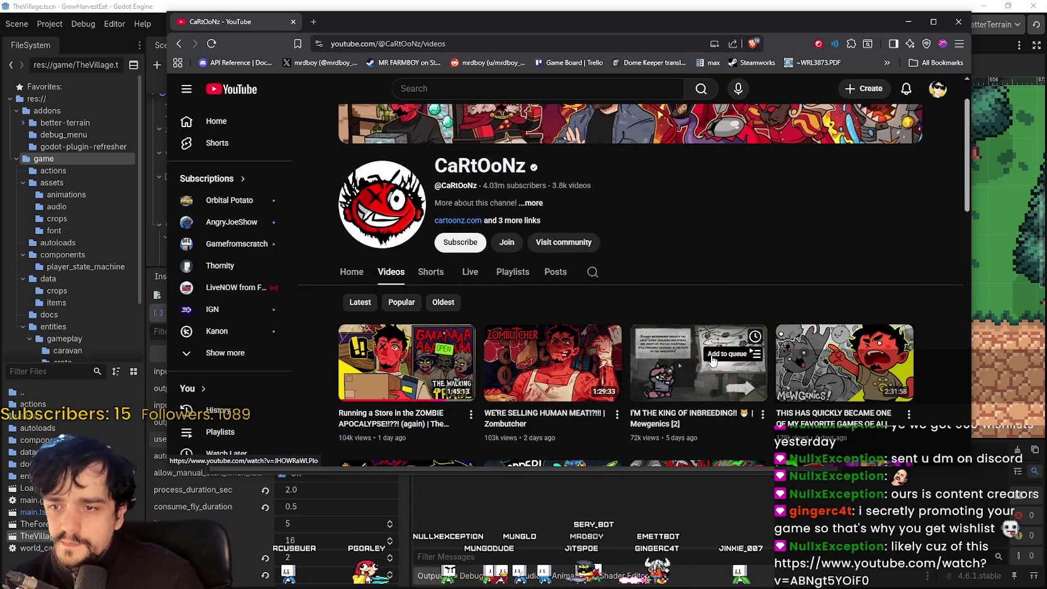
scroll(713, 360, "down", 9)
scroll(743, 340, "up", 3)
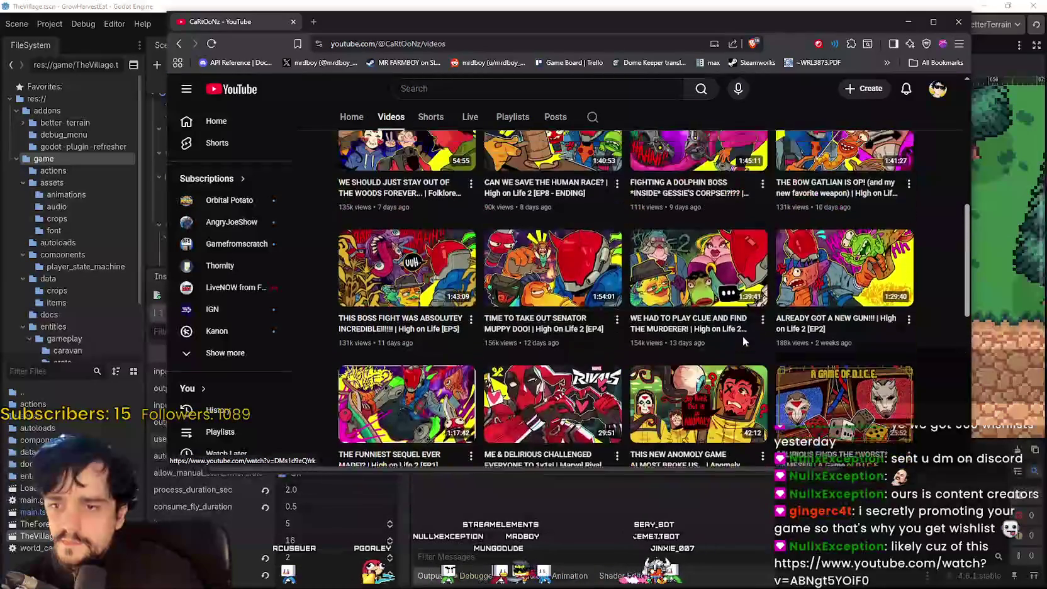
scroll(742, 340, "up", 7)
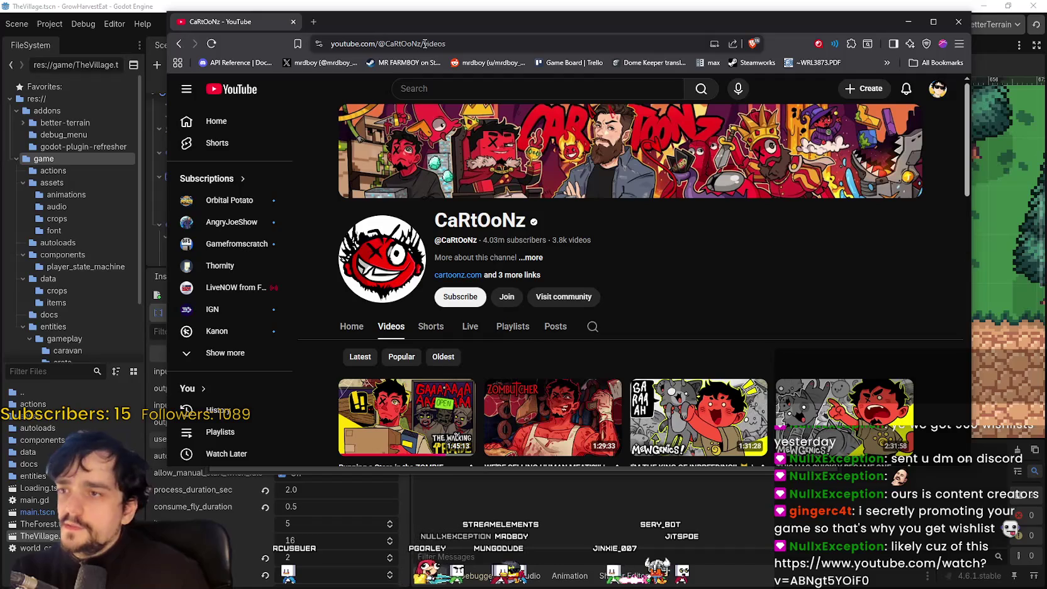
left_click(425, 44)
left_click_drag(465, 43, 296, 43)
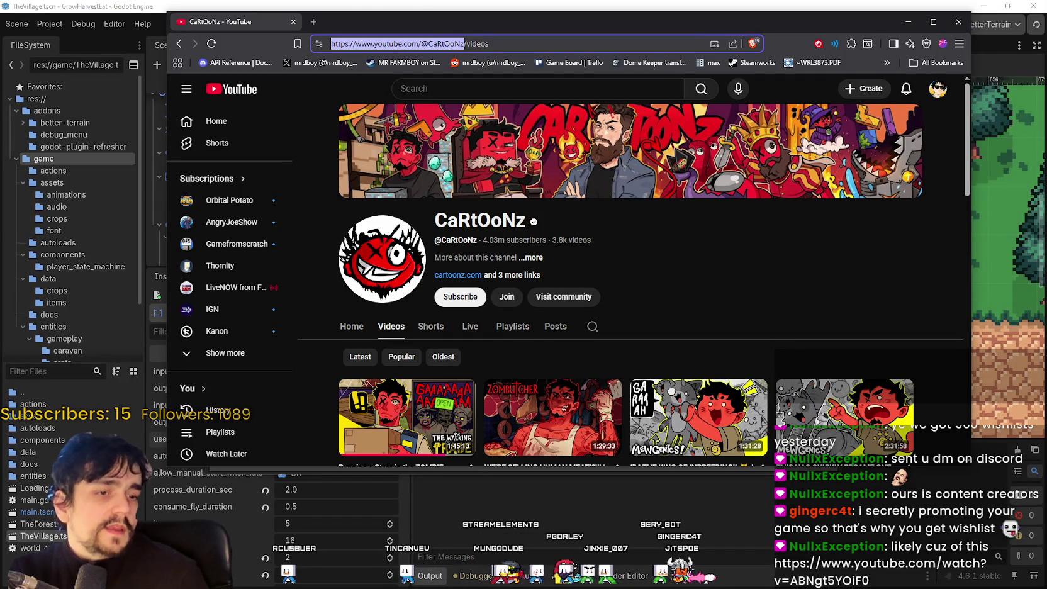
key("alt+Tab")
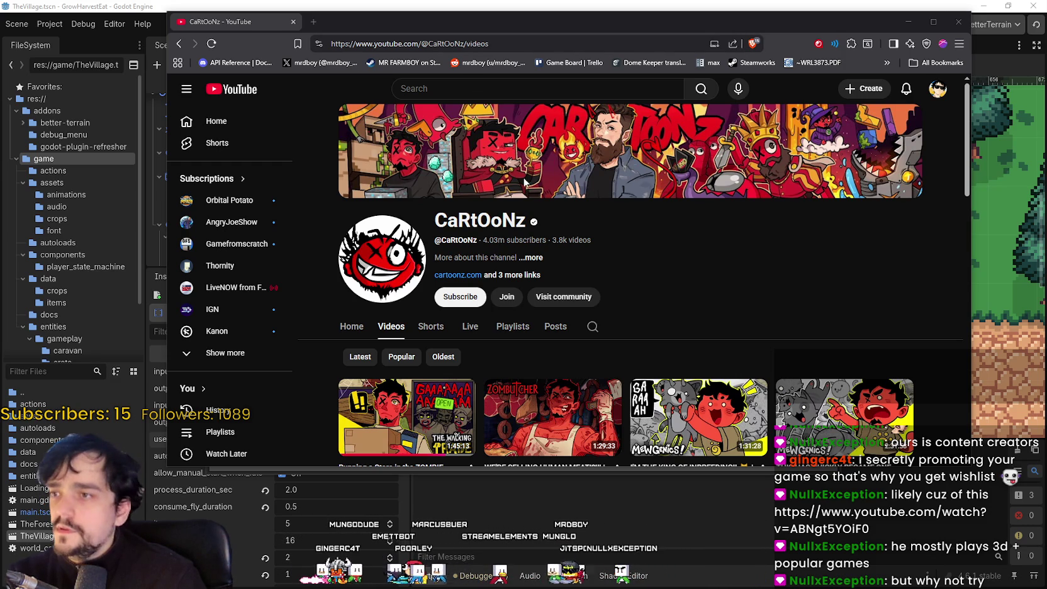
Request the channel's contact e-mail and solve the bicycle reCAPTCHA challenge.
left_click(531, 258)
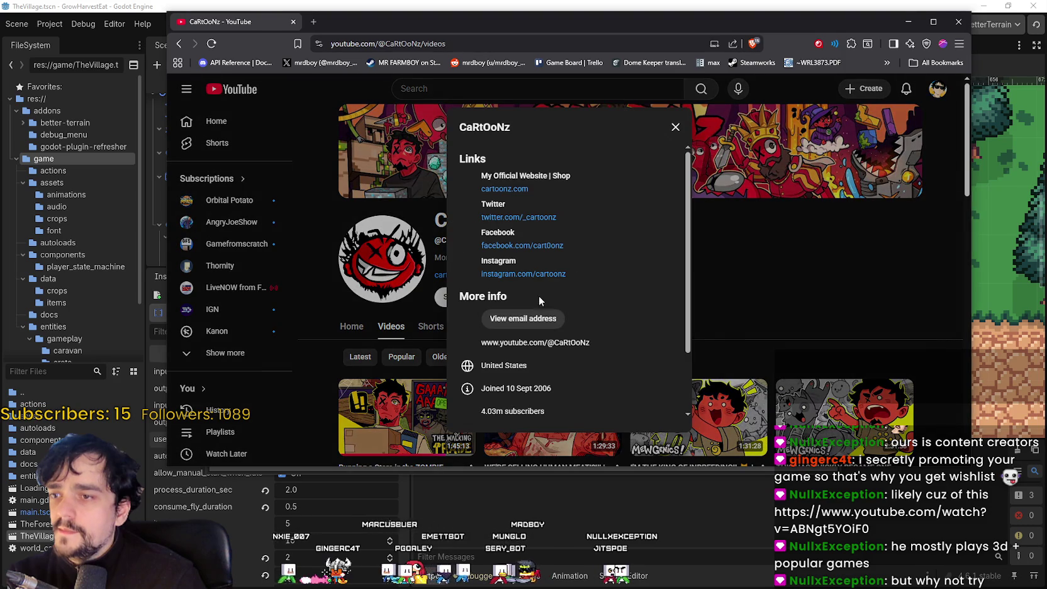
left_click(505, 319)
left_click(493, 327)
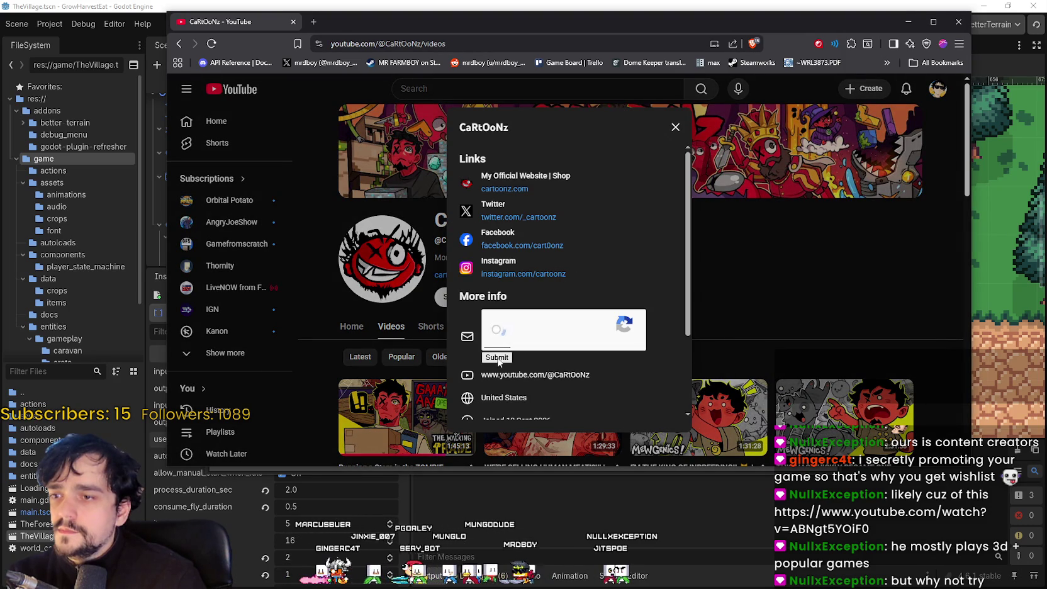
left_click(581, 352)
left_click(539, 346)
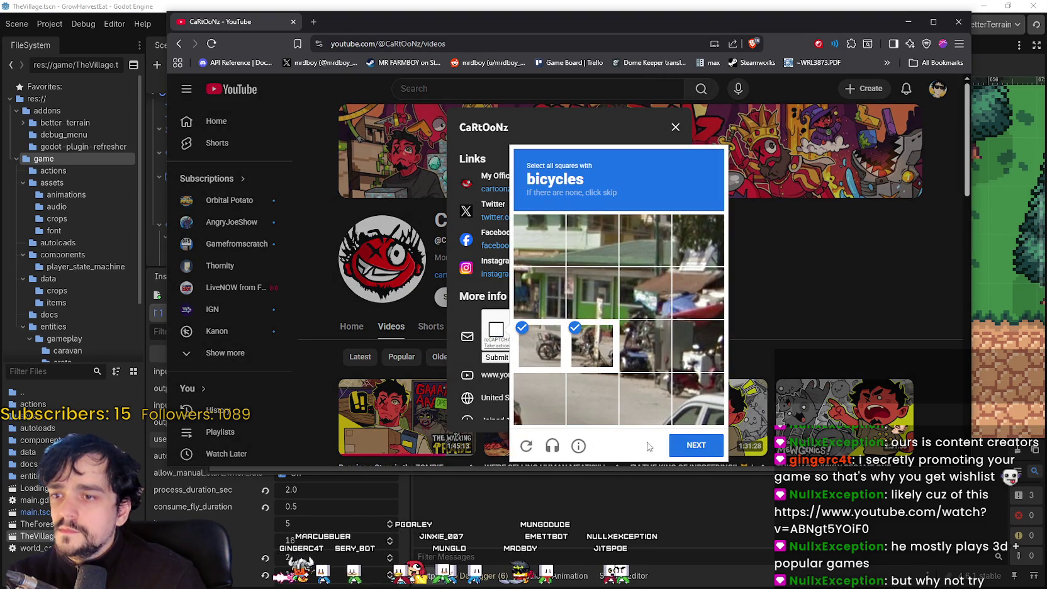
left_click(685, 440)
Pick all the traffic-light squares and confirm the image challenge.
left_click(645, 242)
left_click(645, 293)
left_click(660, 396)
left_click(654, 346)
left_click(645, 242)
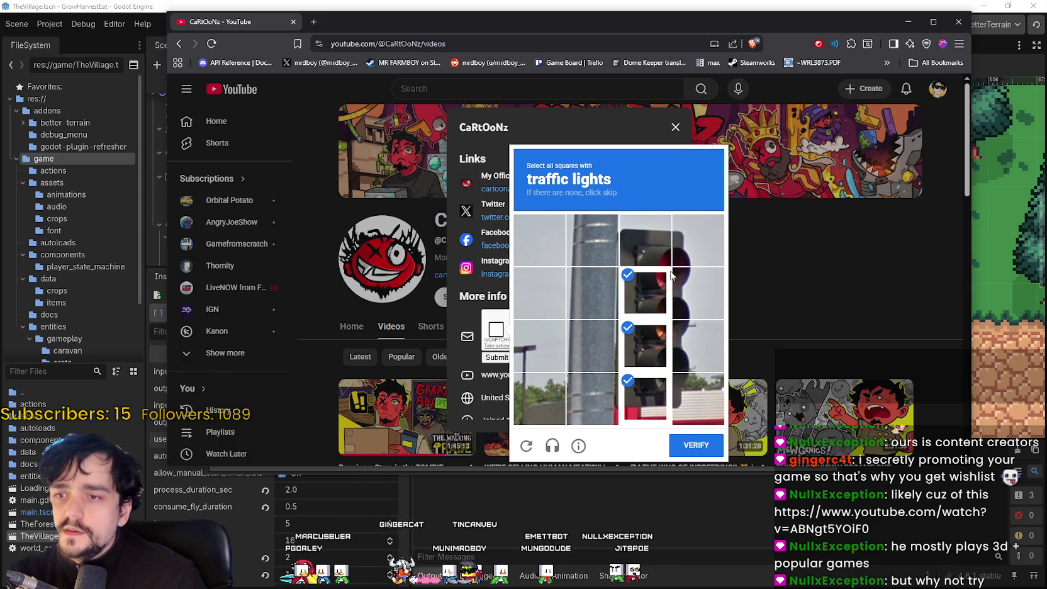
left_click(677, 259)
left_click(646, 242)
left_click(698, 293)
left_click(694, 346)
left_click(698, 400)
left_click(695, 445)
Reveal and select the business e-mail address, then close the YouTube tab.
left_click(498, 357)
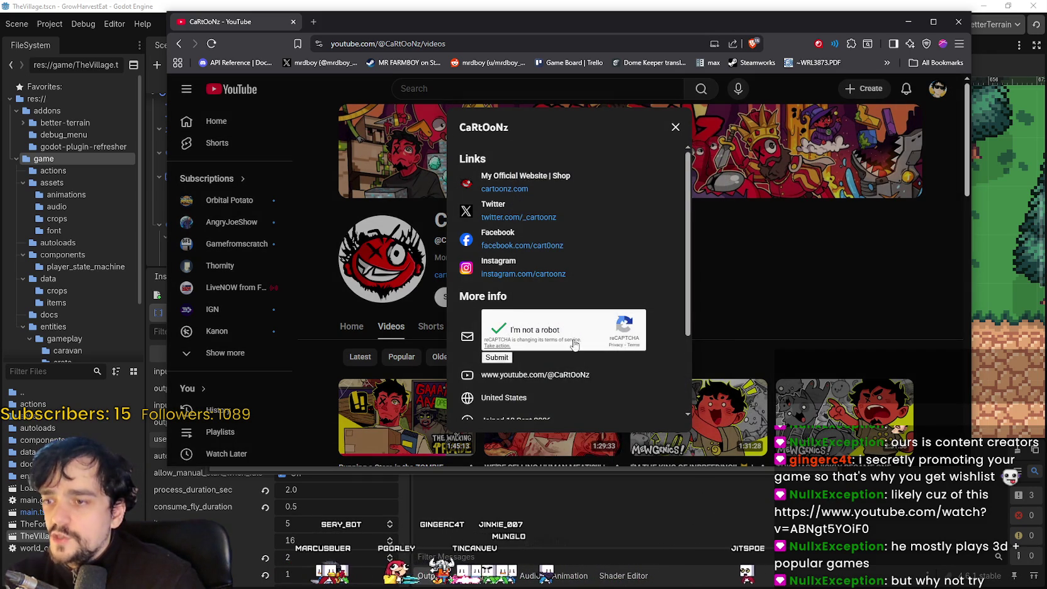
left_click_drag(579, 327, 479, 320)
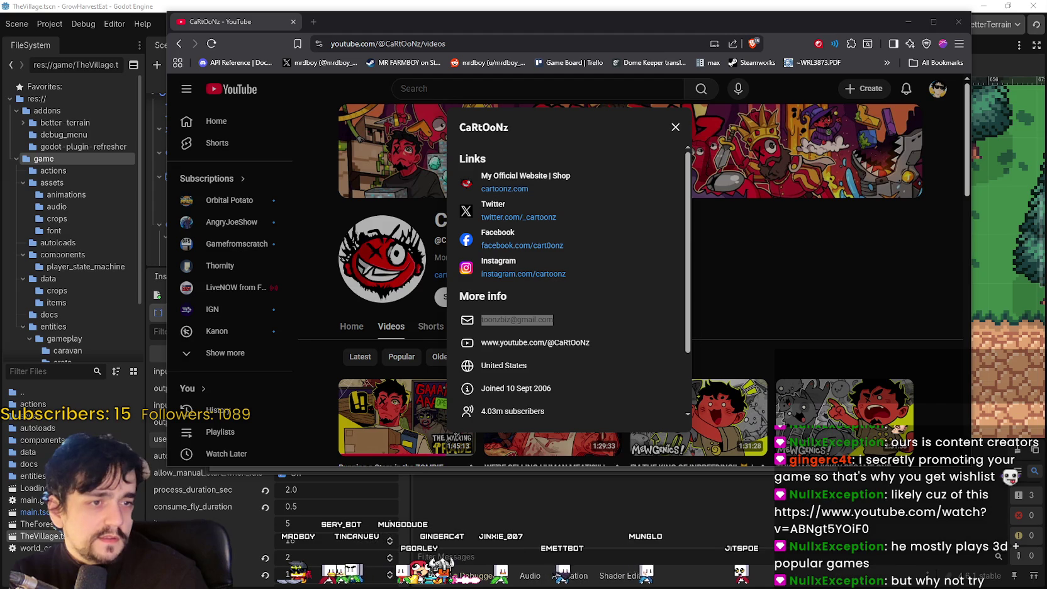
left_click(292, 21)
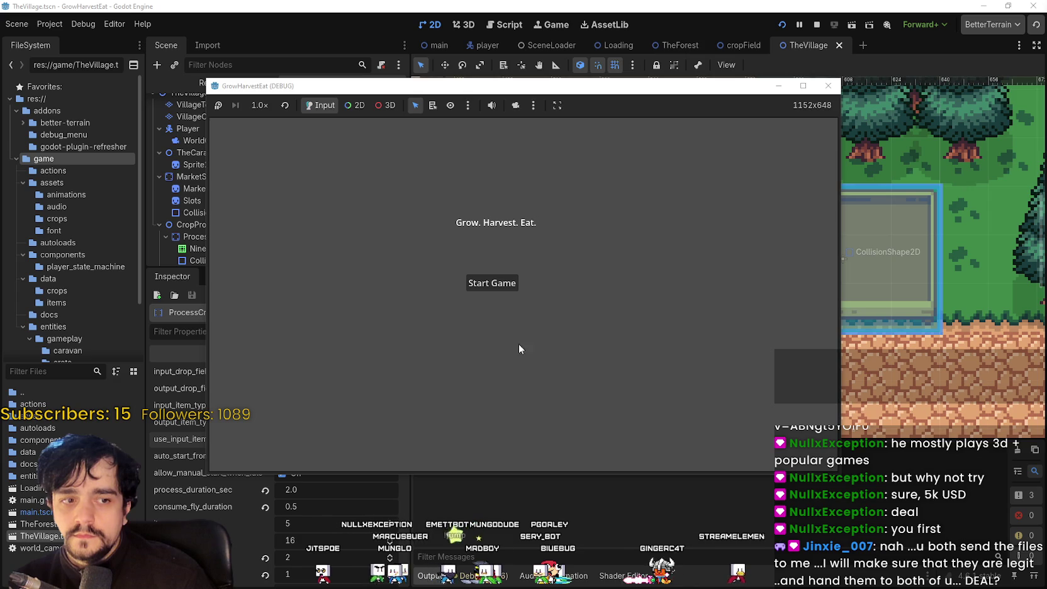
Start the game from the GrowHarvestEat title screen so the village loads.
left_click(507, 282)
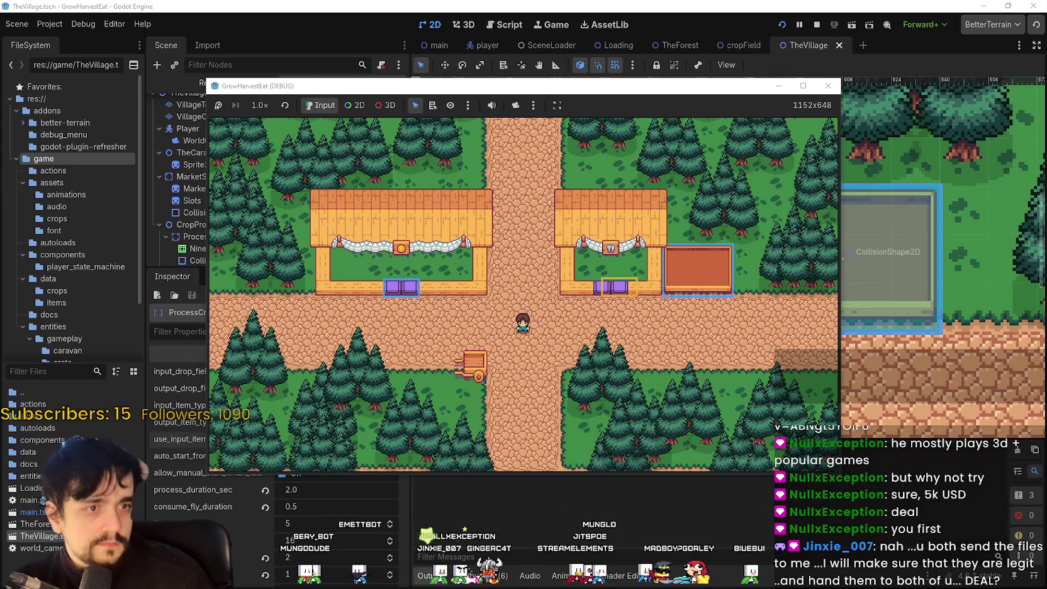
Maximize the running game window and zoom in on the player in the village.
scroll(694, 338, "up", 3)
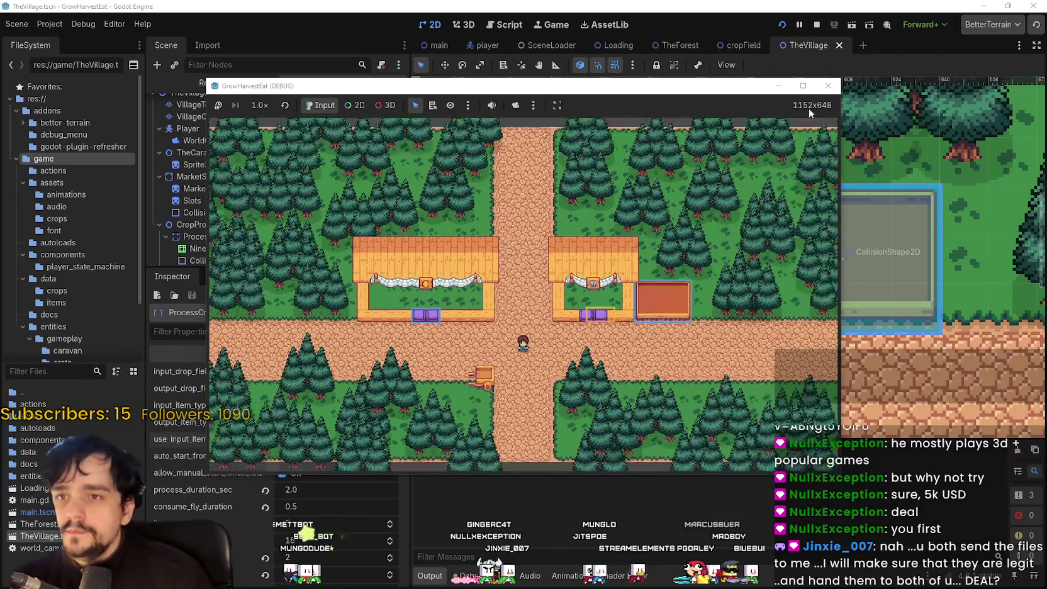
left_click(803, 85)
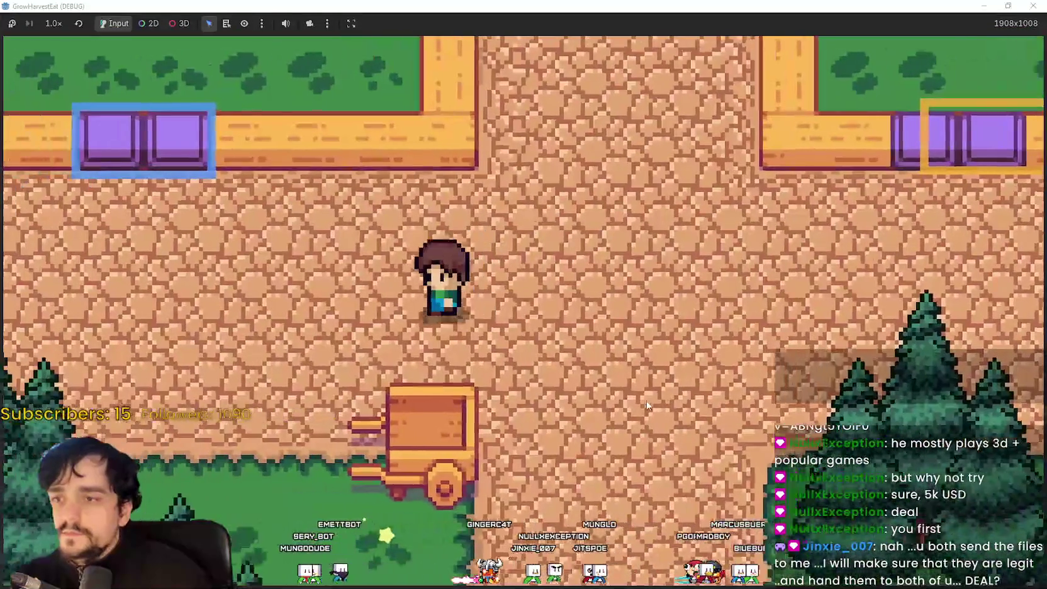
scroll(632, 344, "up", 3)
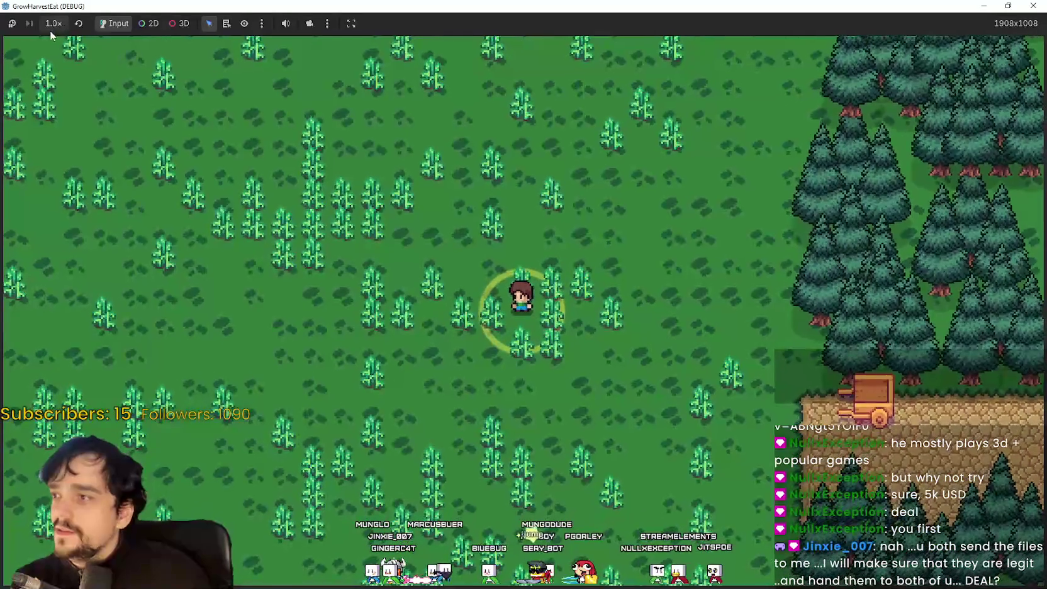
Run the game at 16.0× speed to ripen the crops, then return to 1.0×.
left_click(53, 23)
left_click(63, 192)
left_click(54, 23)
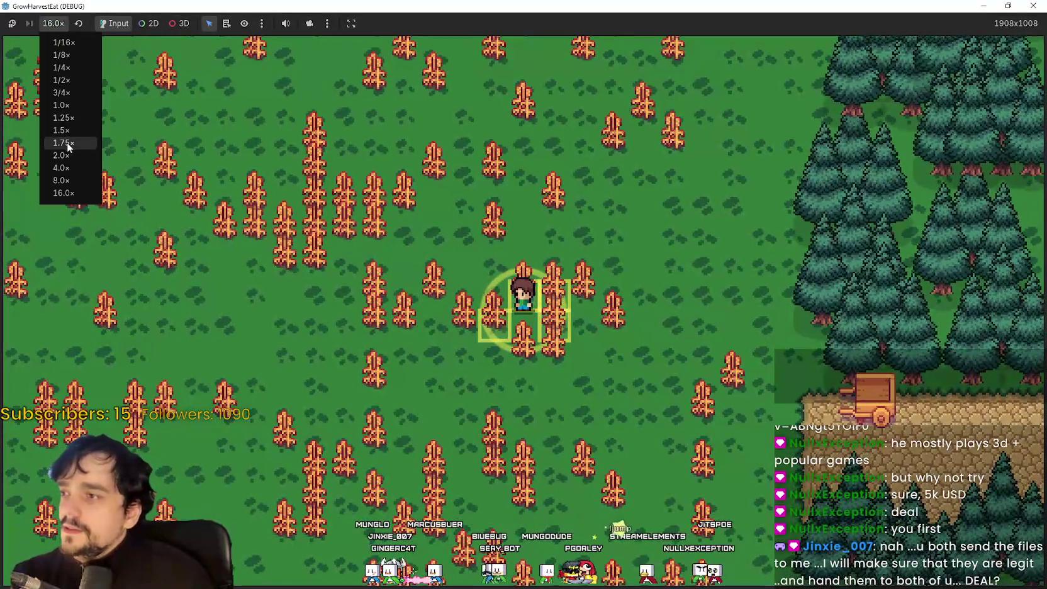
left_click(62, 105)
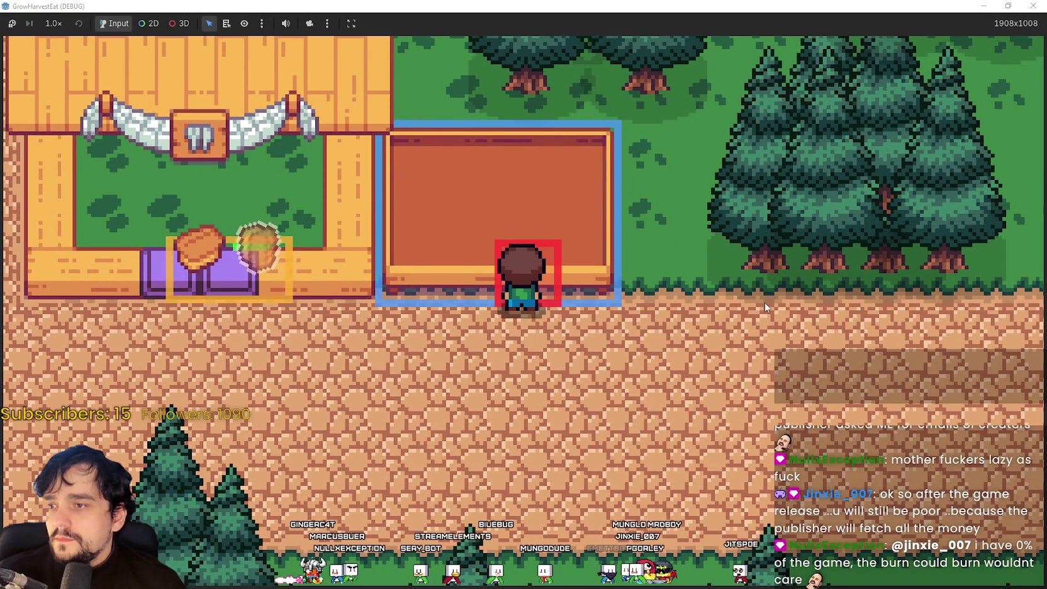
Stop the playtest with F8 and return to the TheVillage scene in the editor.
key("F8")
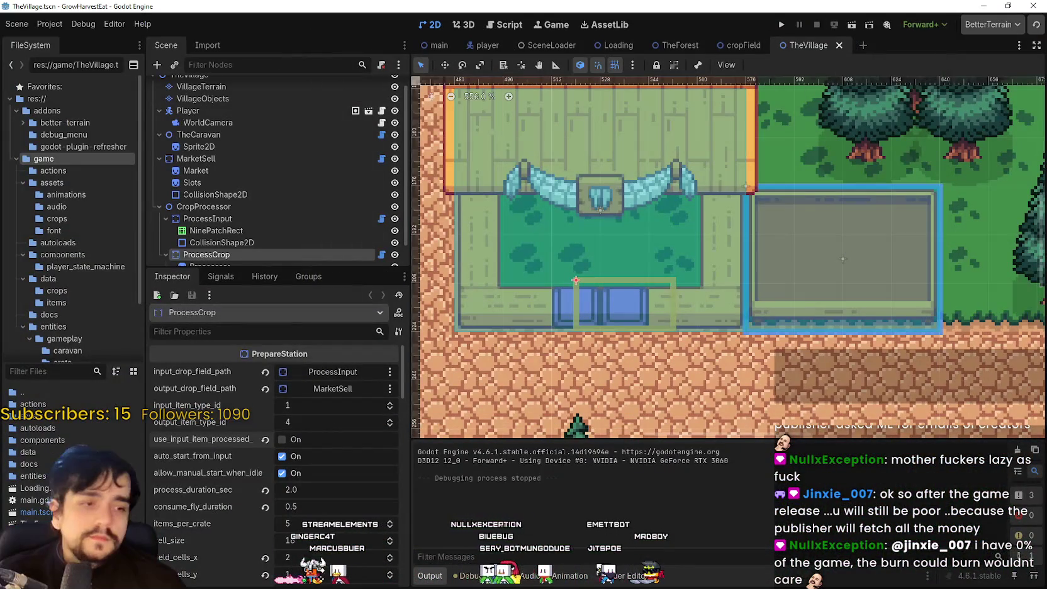
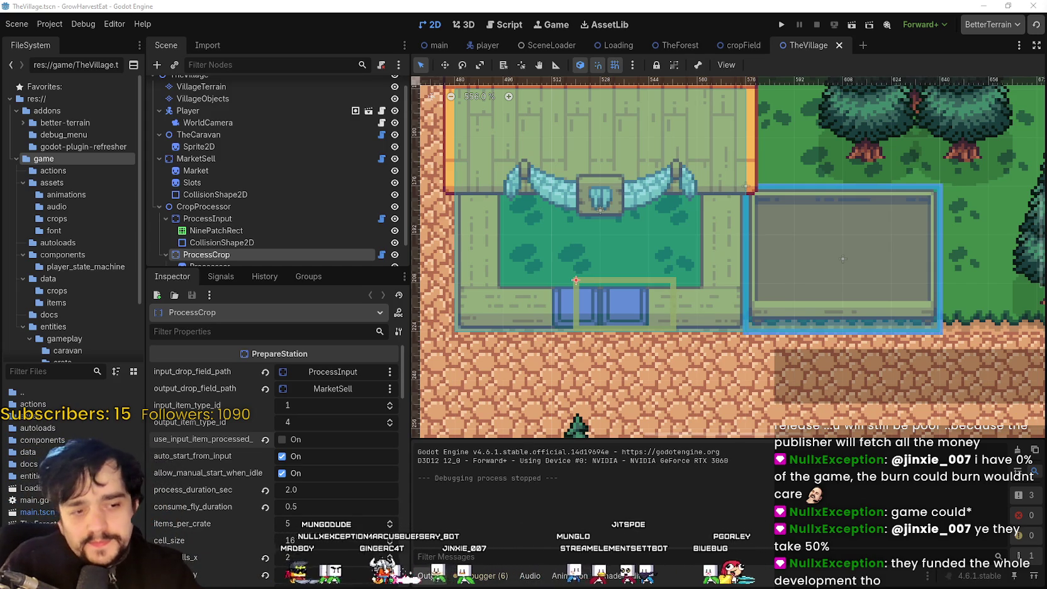
Switch from the Godot editor to the Steam wishlist window, filtered to Battle Royale.
key("alt+Tab")
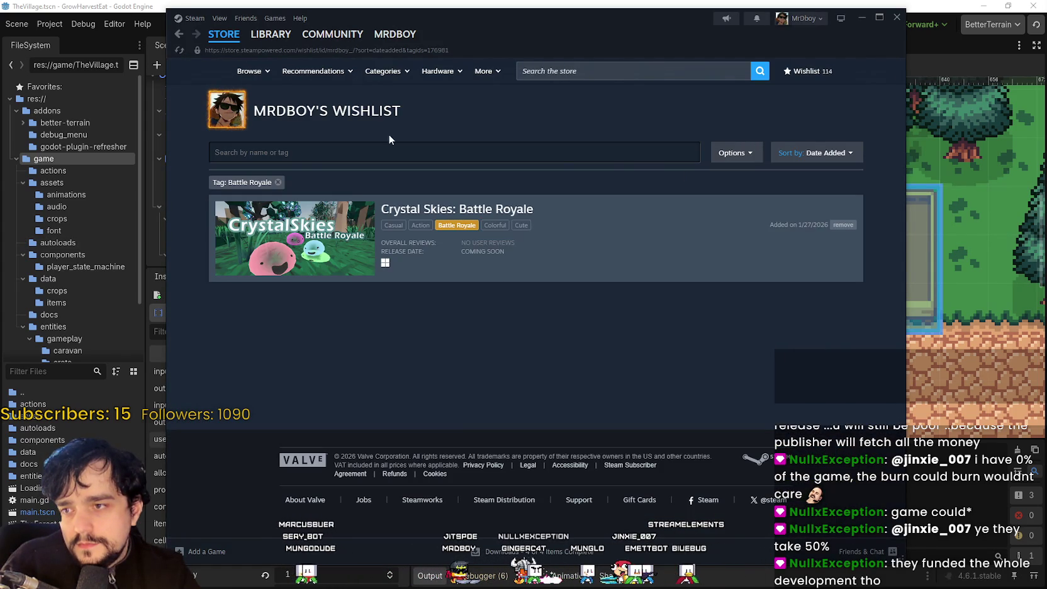
Remove the Battle Royale tag filter and scroll through the full wishlist.
left_click(277, 183)
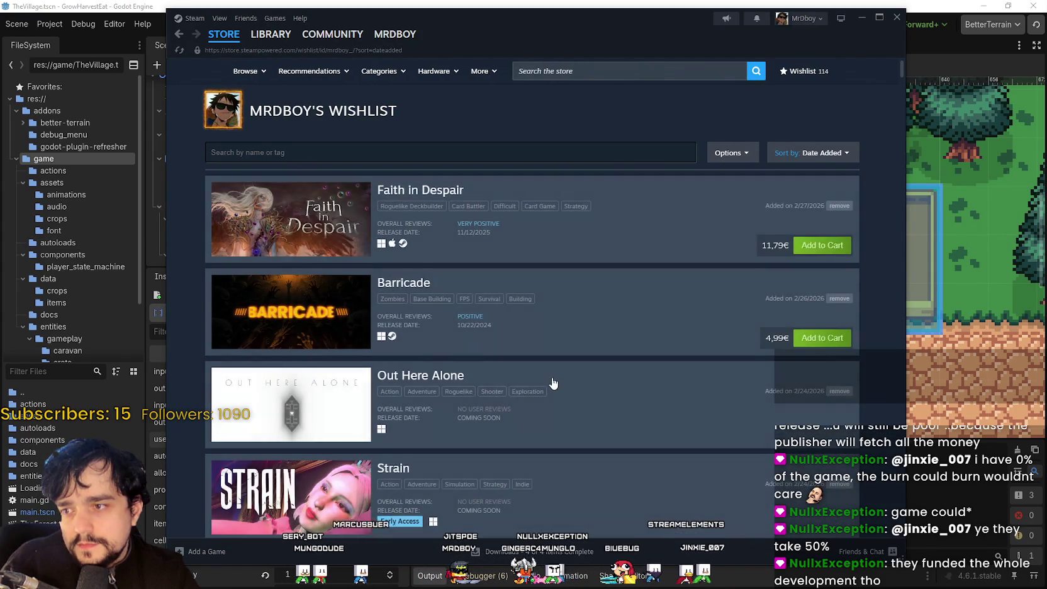
scroll(569, 412, "down", 3)
scroll(570, 409, "down", 12)
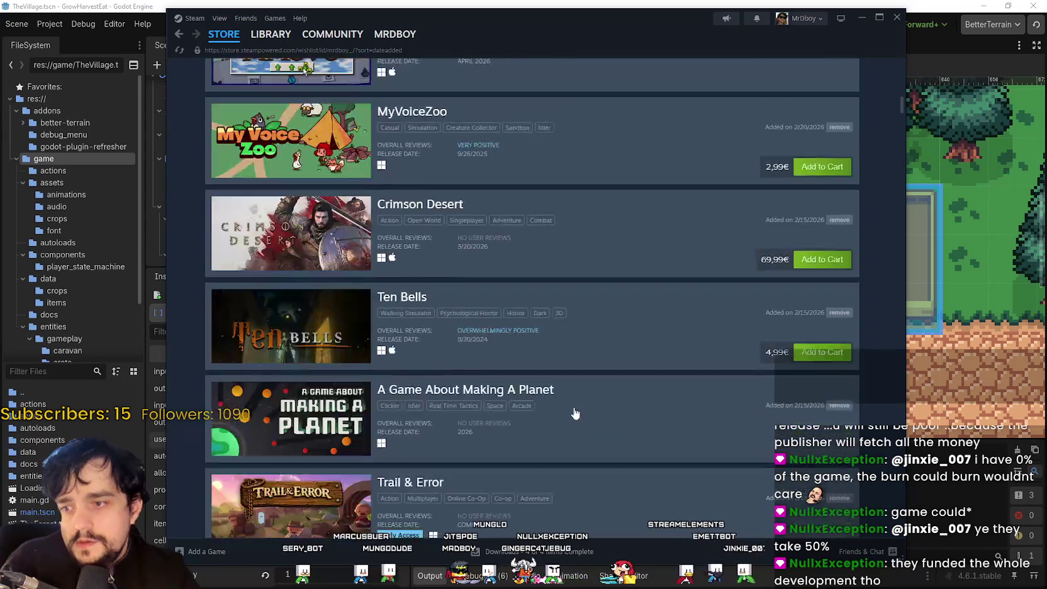
scroll(572, 410, "down", 12)
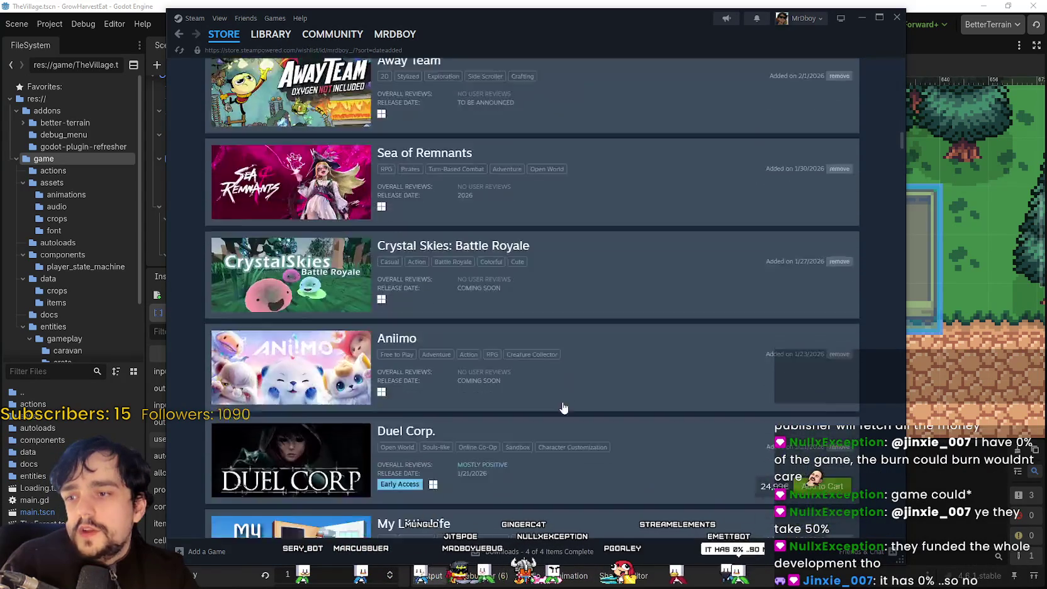
scroll(559, 399, "down", 12)
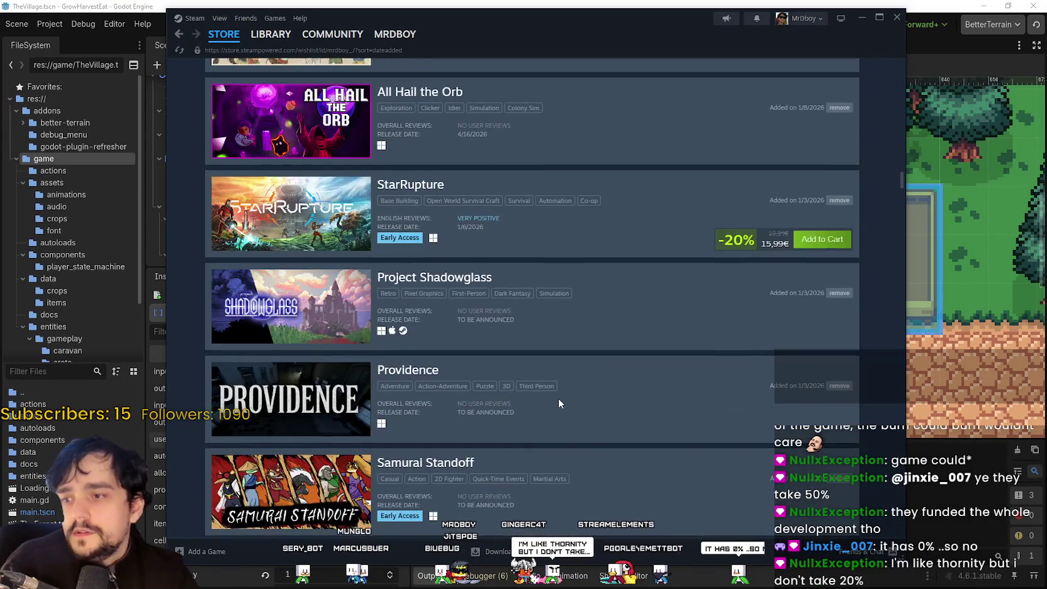
scroll(558, 403, "down", 12)
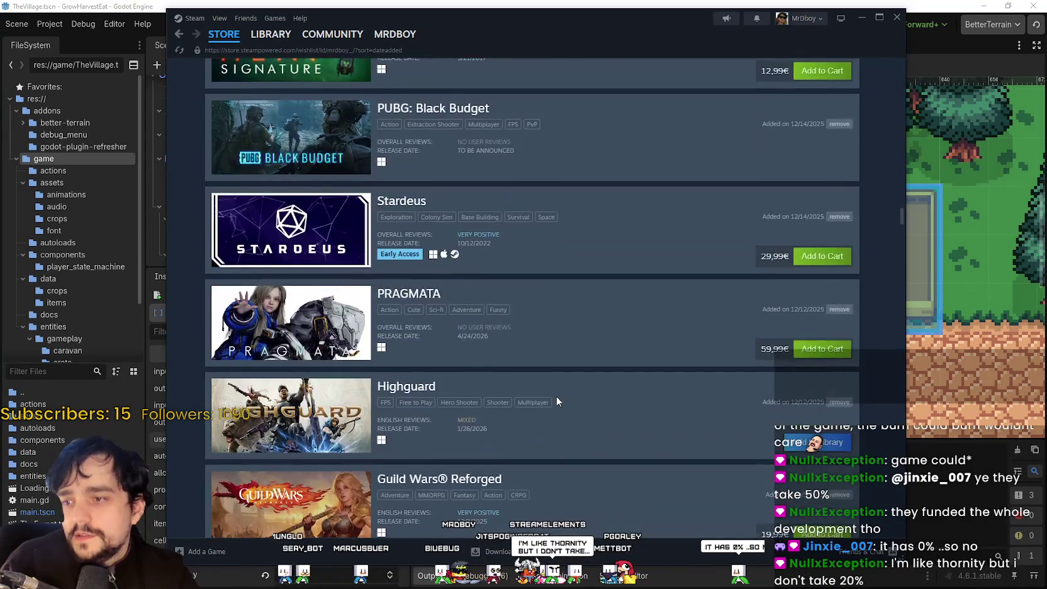
scroll(559, 396, "down", 10)
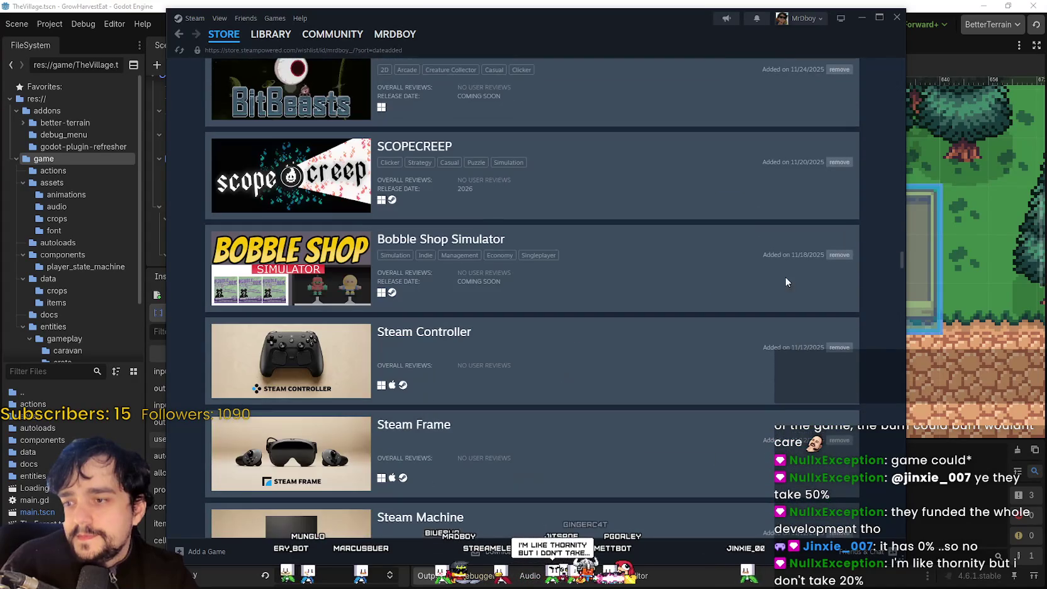
Search the wishlist for 'the wal', which matches none of the 114 titles.
left_click_drag(902, 252, 936, 45)
left_click(535, 158)
type("the wal")
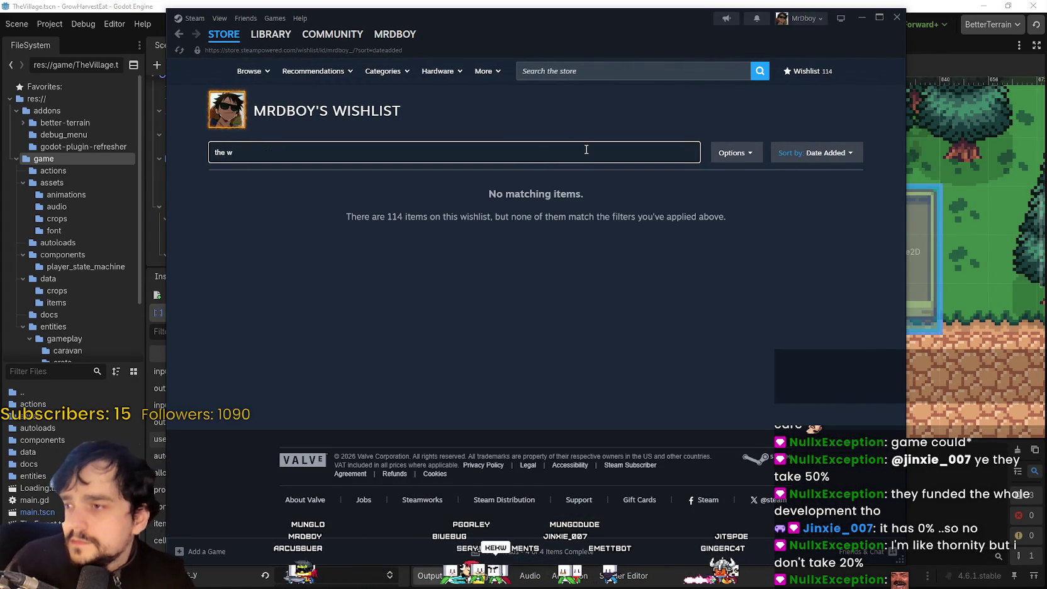
Clear the wishlist search and open The Walking Trade's store page from a store search.
key("BackSpace")
key("BackSpace")
type("wa")
key("BackSpace")
key("BackSpace")
key("BackSpace")
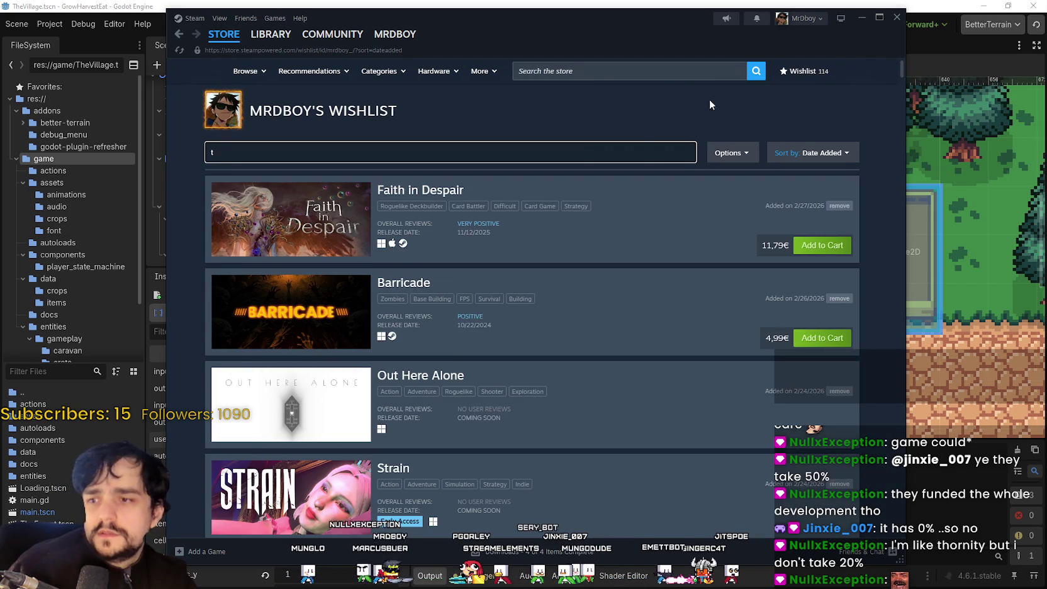
left_click(642, 71)
type("the walki")
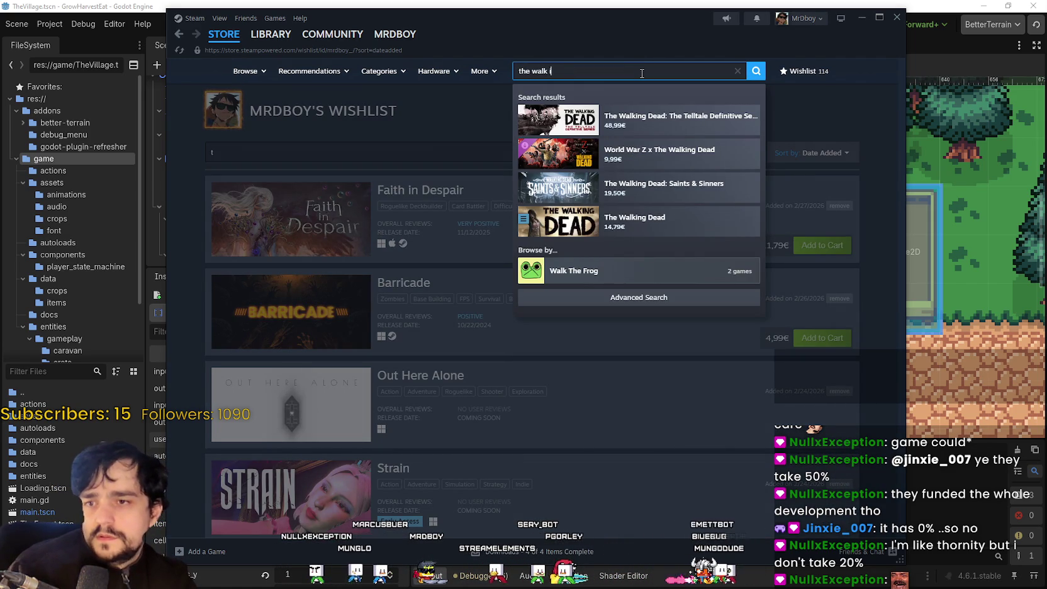
type("ng trade")
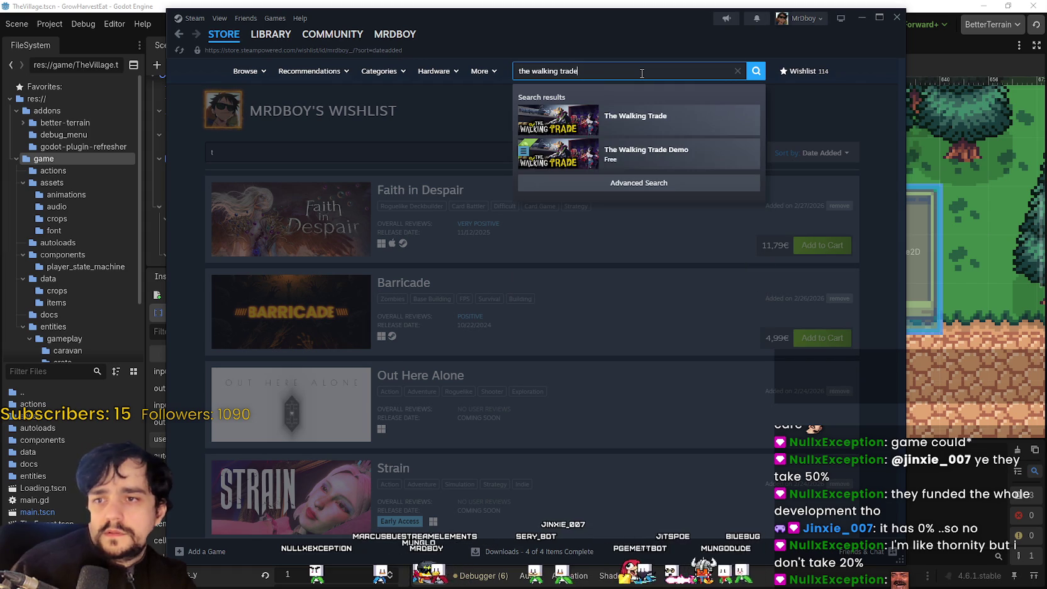
left_click(635, 117)
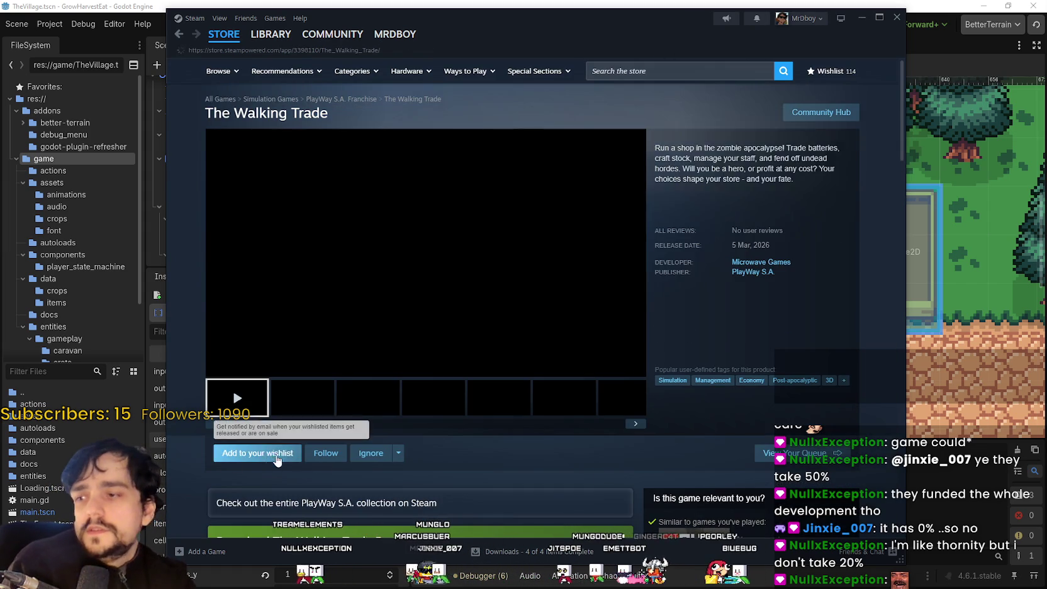
Wishlist The Walking Trade, view Microwave Games' other titles, then return to its page.
left_click(255, 453)
scroll(309, 408, "down", 5)
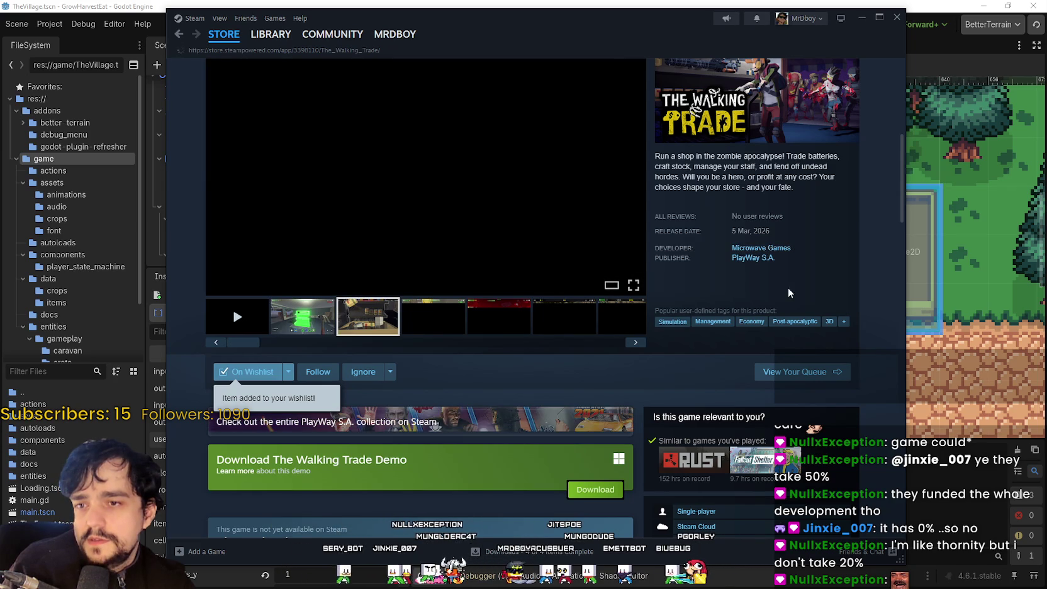
left_click(759, 248)
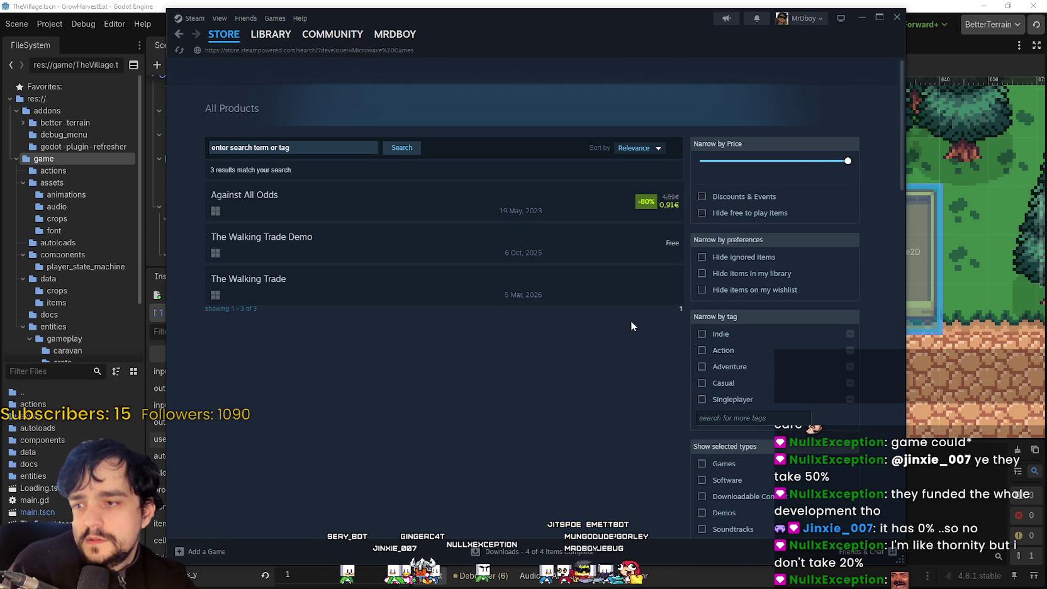
mouse_move(237, 208)
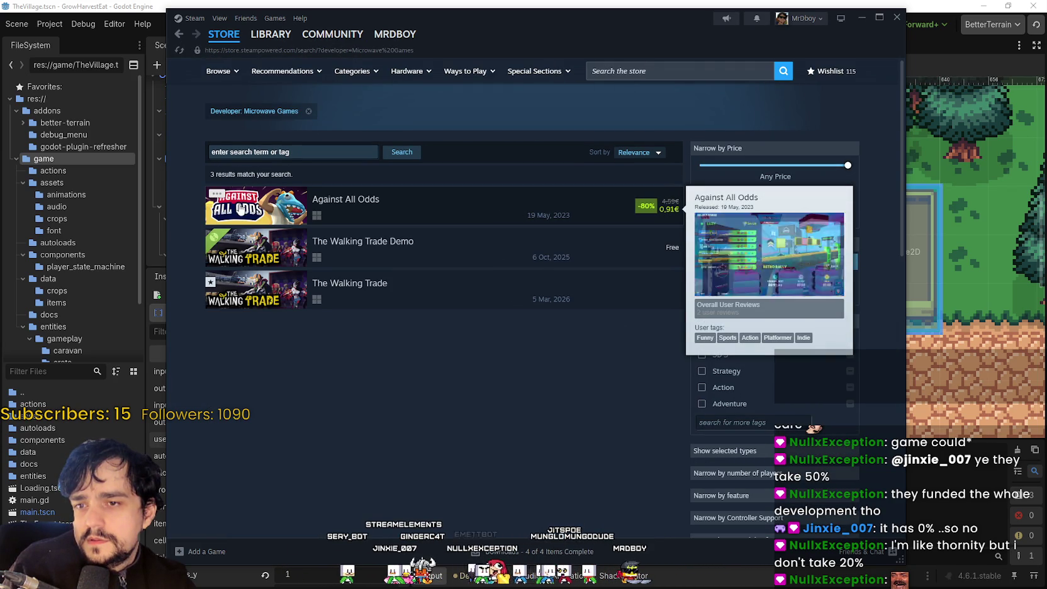
left_click(267, 296)
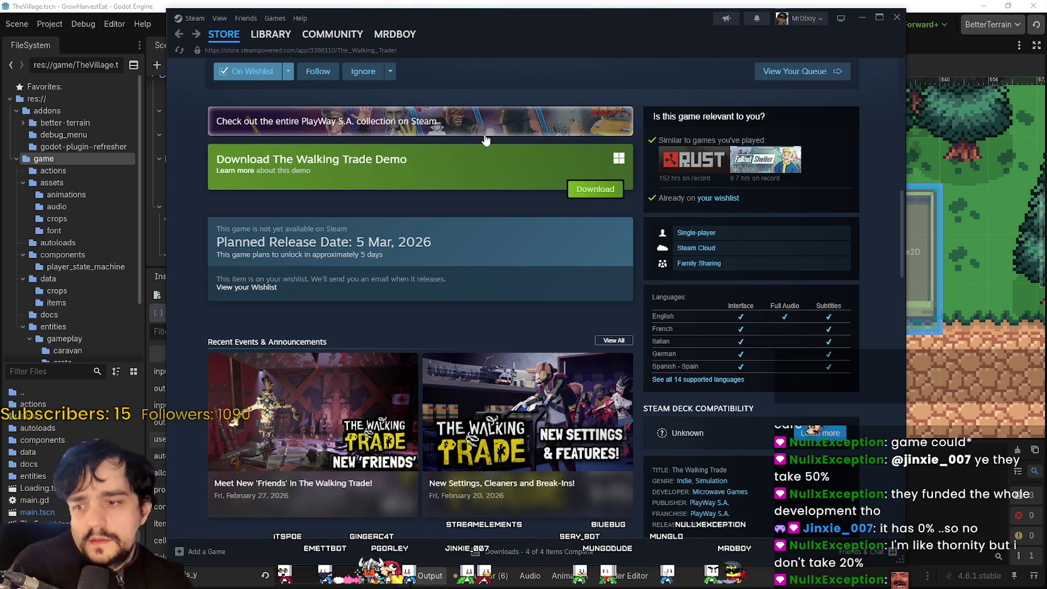
Check the developer's other games again and go back to The Walking Trade page.
scroll(451, 457, "down", 4)
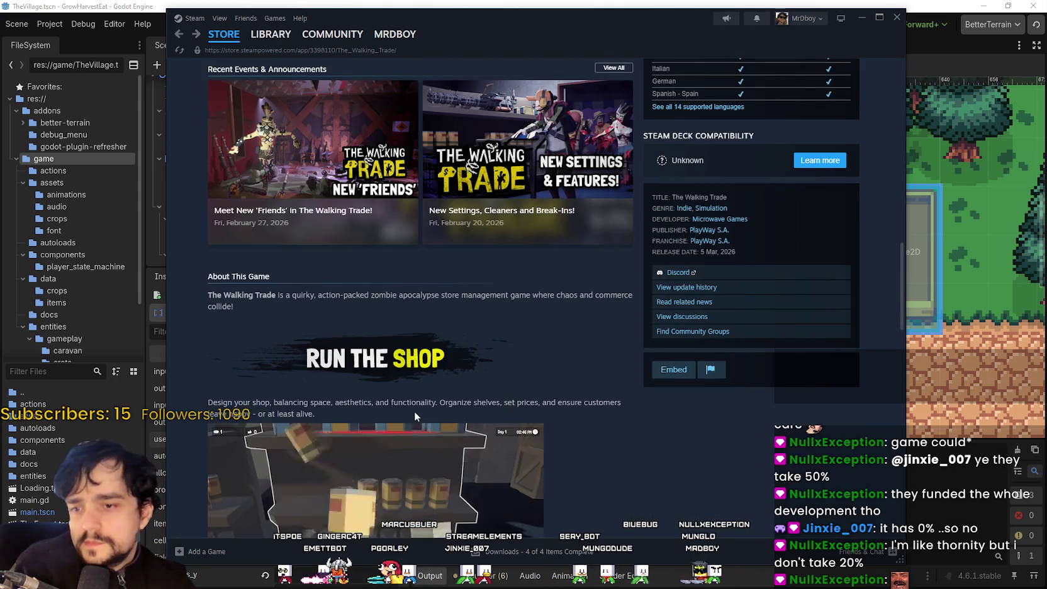
left_click(718, 220)
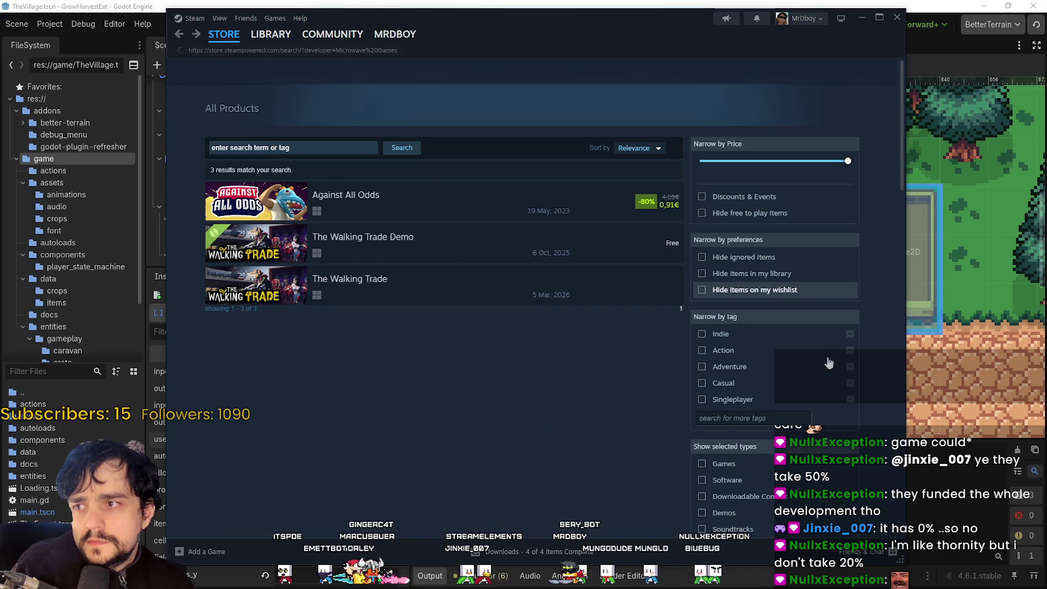
key("alt+Left")
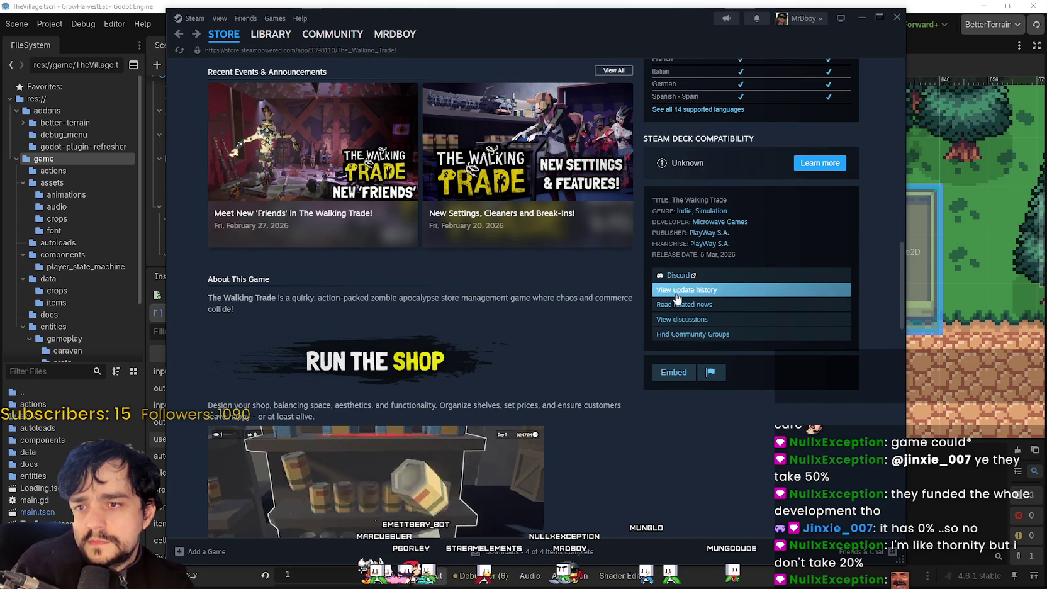
Expand The Walking Trade's full description, then open publisher PlayWay S.A.'s page.
scroll(623, 416, "down", 3)
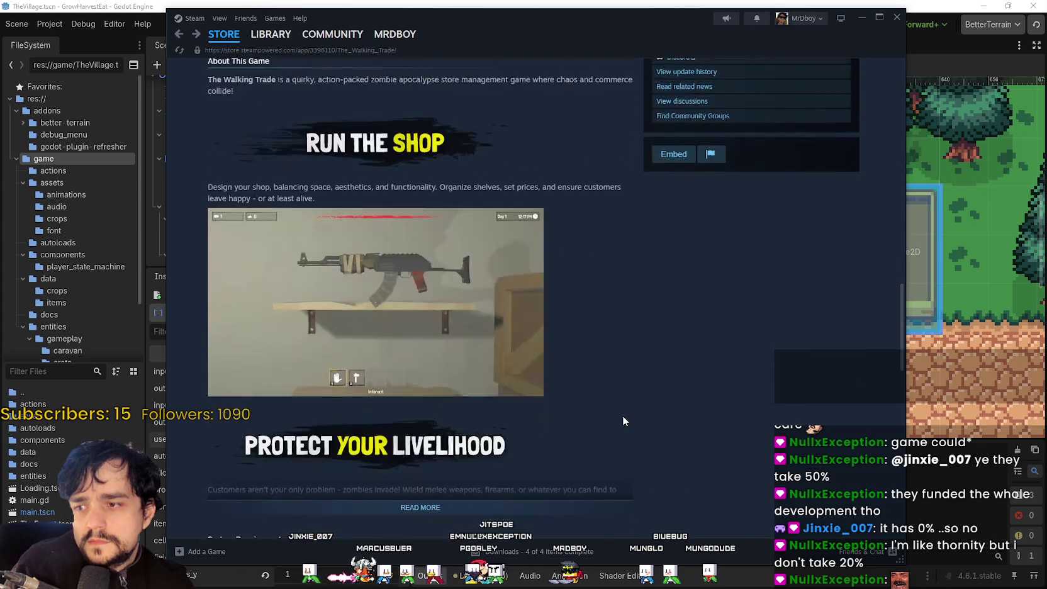
scroll(622, 415, "down", 3)
left_click(536, 292)
scroll(603, 371, "down", 12)
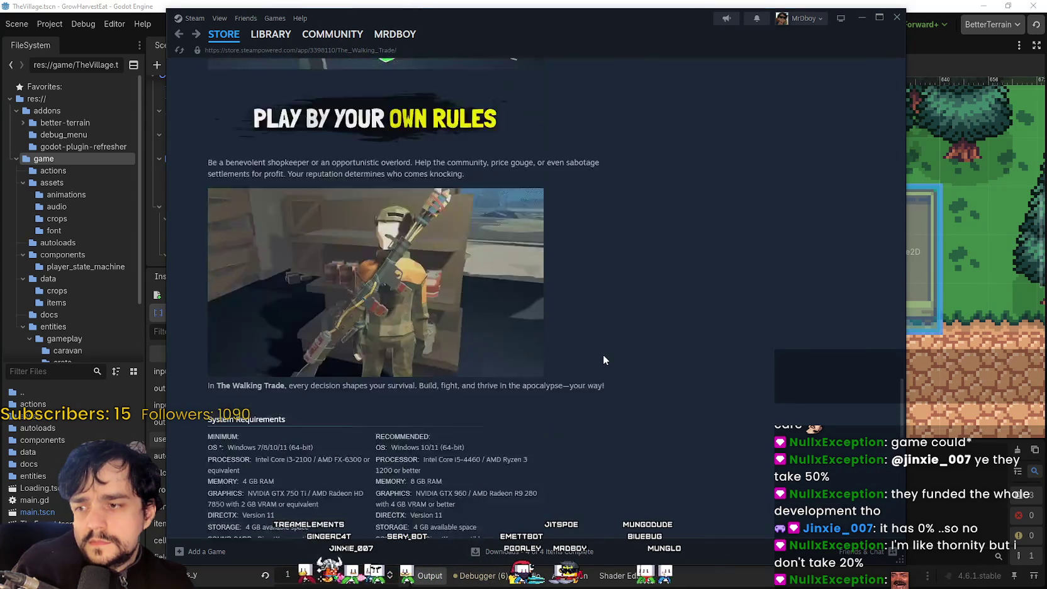
scroll(603, 360, "up", 13)
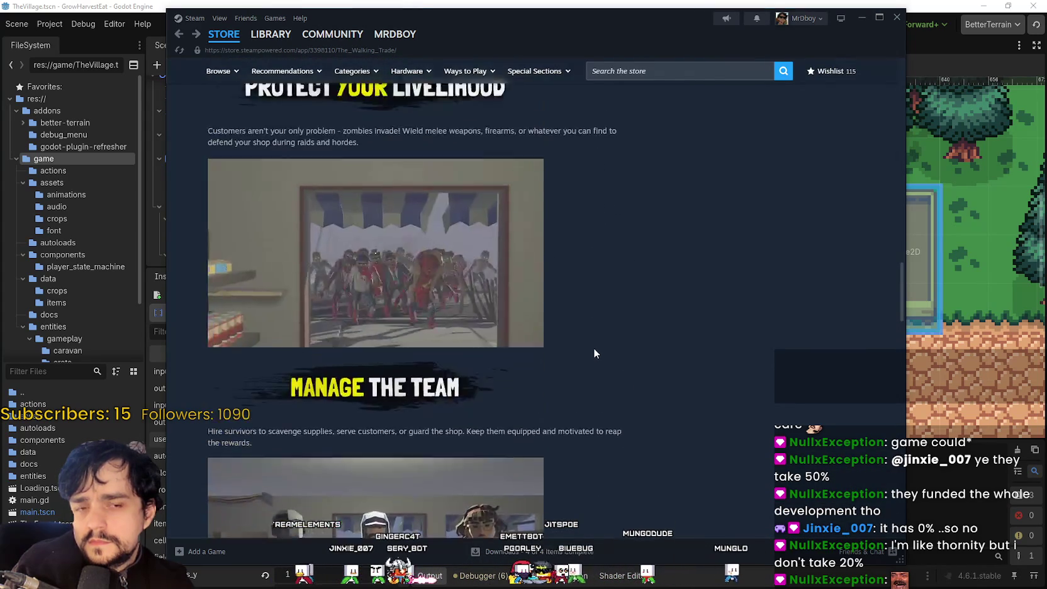
scroll(598, 354, "up", 15)
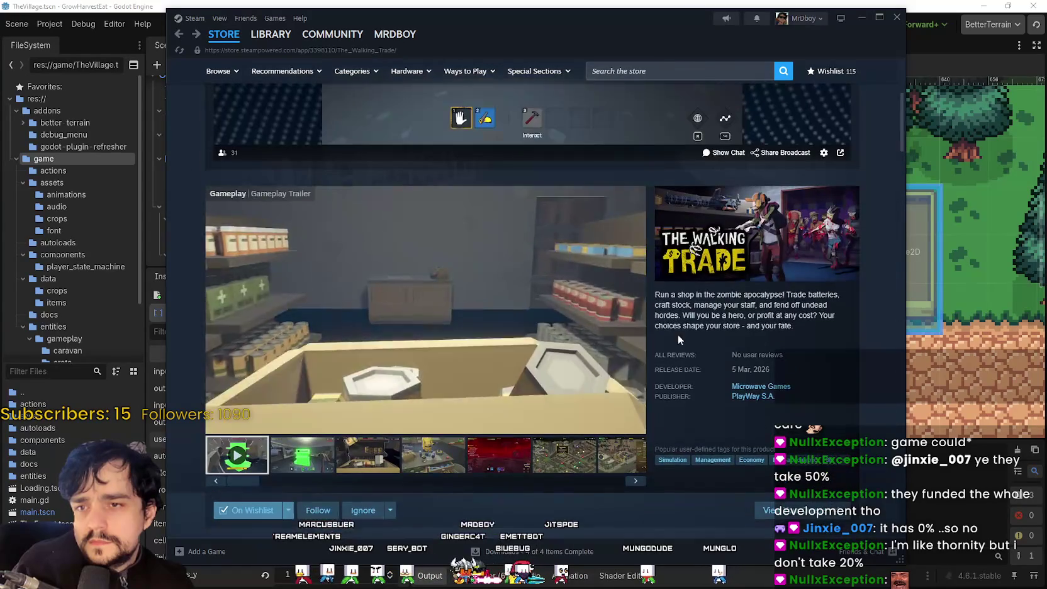
left_click(752, 378)
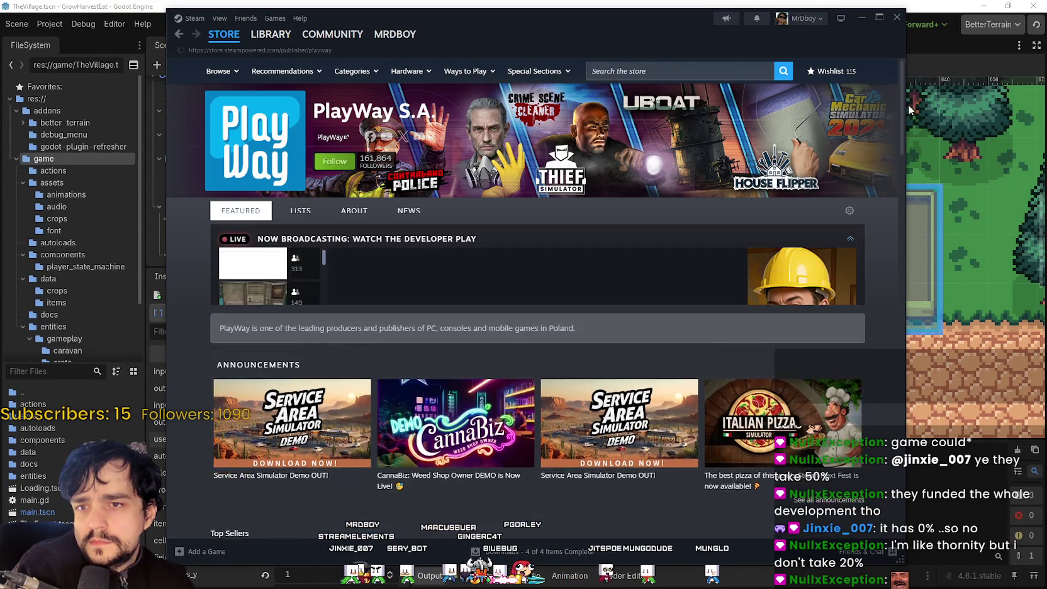
Scroll through PlayWay S.A.'s catalogue, then go to the Steam store front page.
scroll(868, 253, "down", 10)
scroll(866, 270, "down", 15)
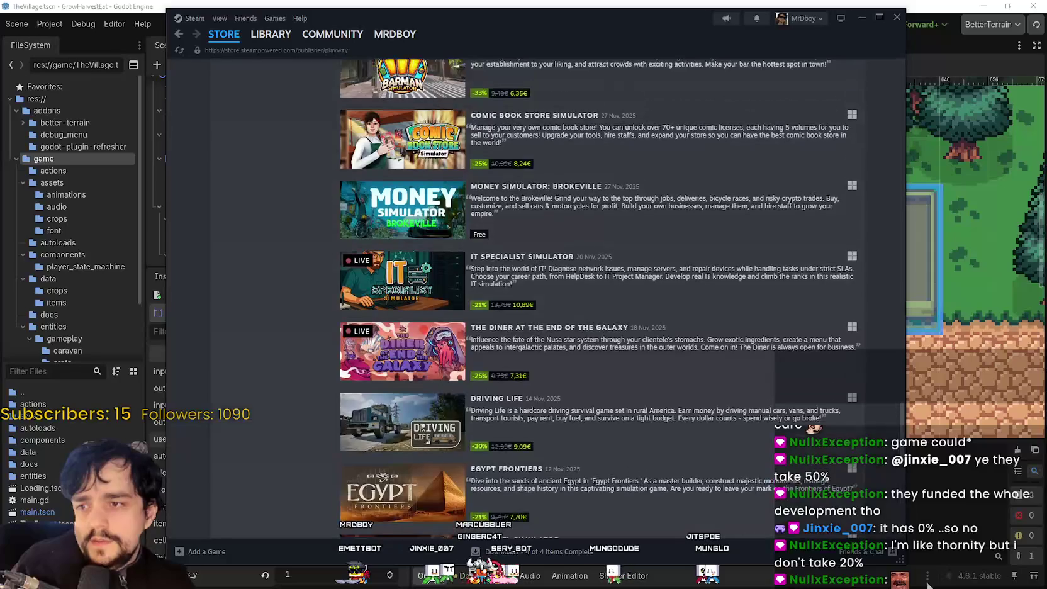
scroll(598, 302, "up", 5)
left_click(250, 44)
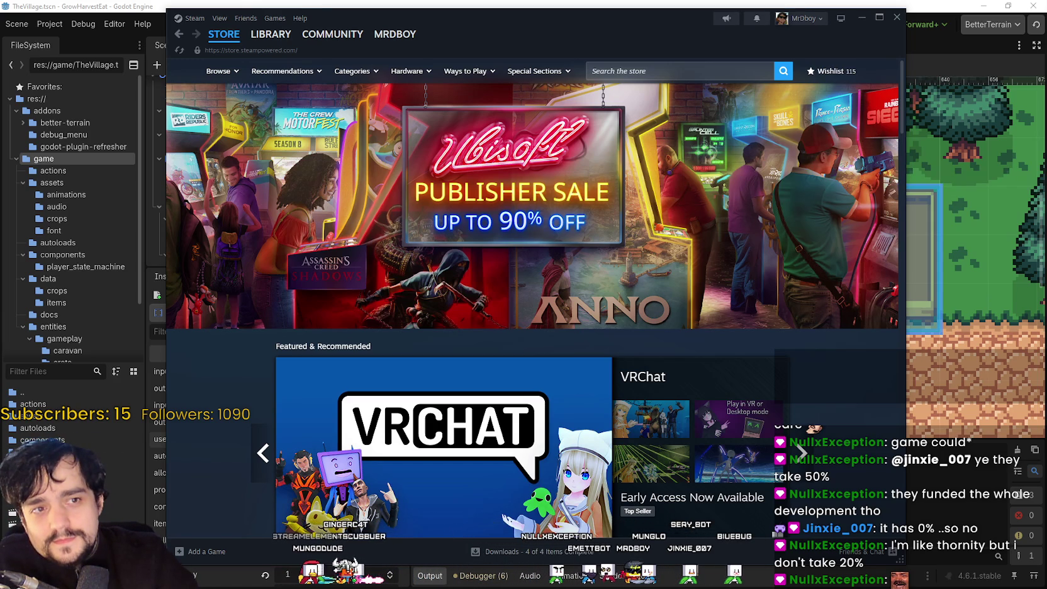
Minimize Steam to reveal the Godot editor showing TheVillage scene's PrepareStation settings.
left_click(863, 18)
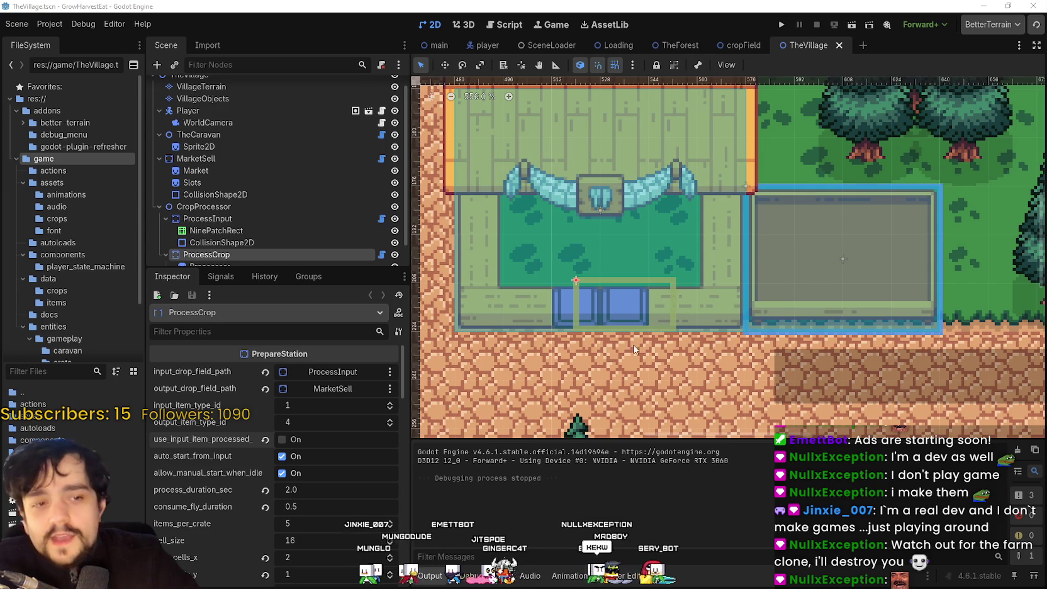
Open prepare_station.gd in the Script editor and place the cursor in its code.
left_click(382, 254)
left_click(707, 261)
left_click(715, 248)
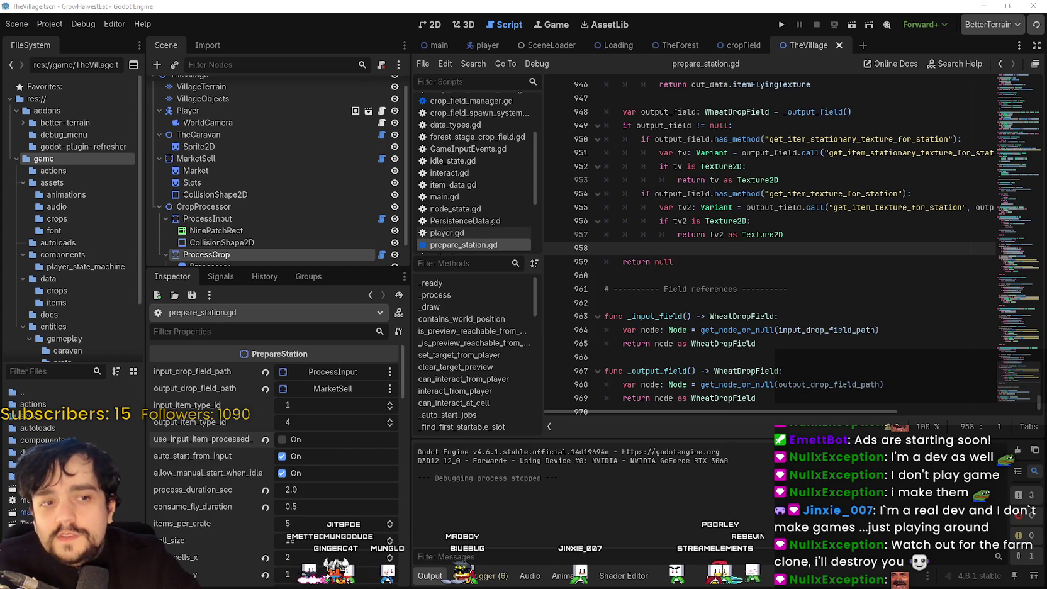
left_click(727, 276)
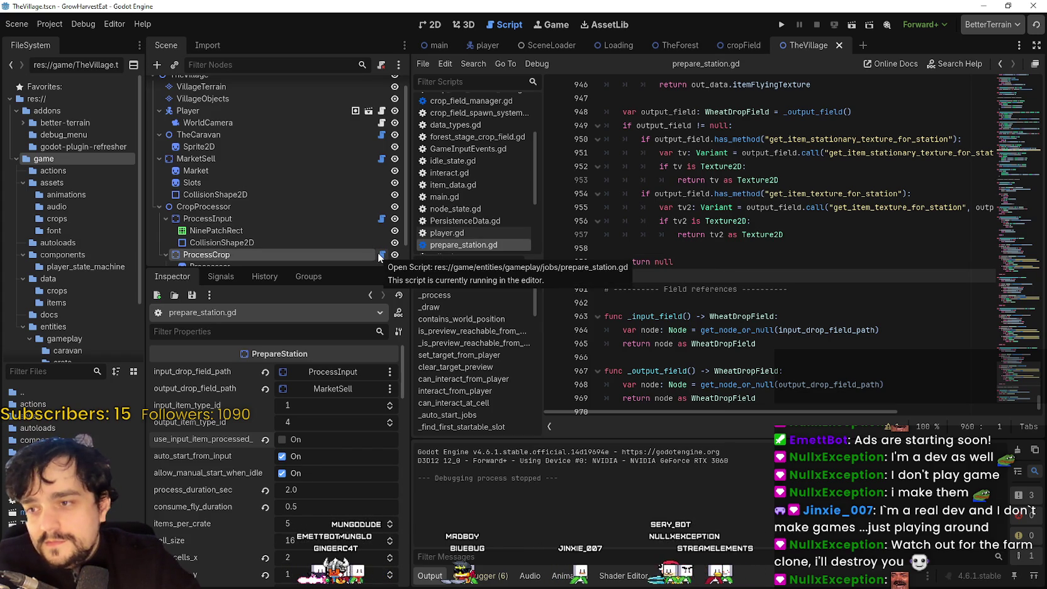
scroll(1009, 353, "up", 3)
scroll(1014, 377, "down", 3)
Replace the whole script with the pasted code, remove the trailing empty line, and save.
mouse_move(756, 399)
left_mouse_down()
mouse_move(453, 19)
mouse_move(428, 2)
mouse_move(2, 2)
left_mouse_up()
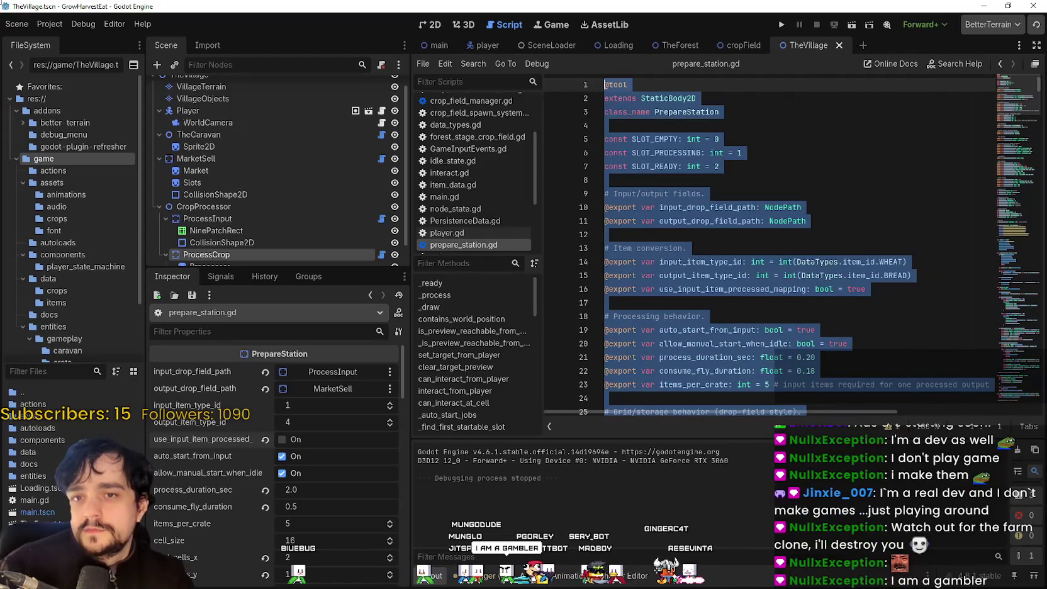
key("ctrl+v")
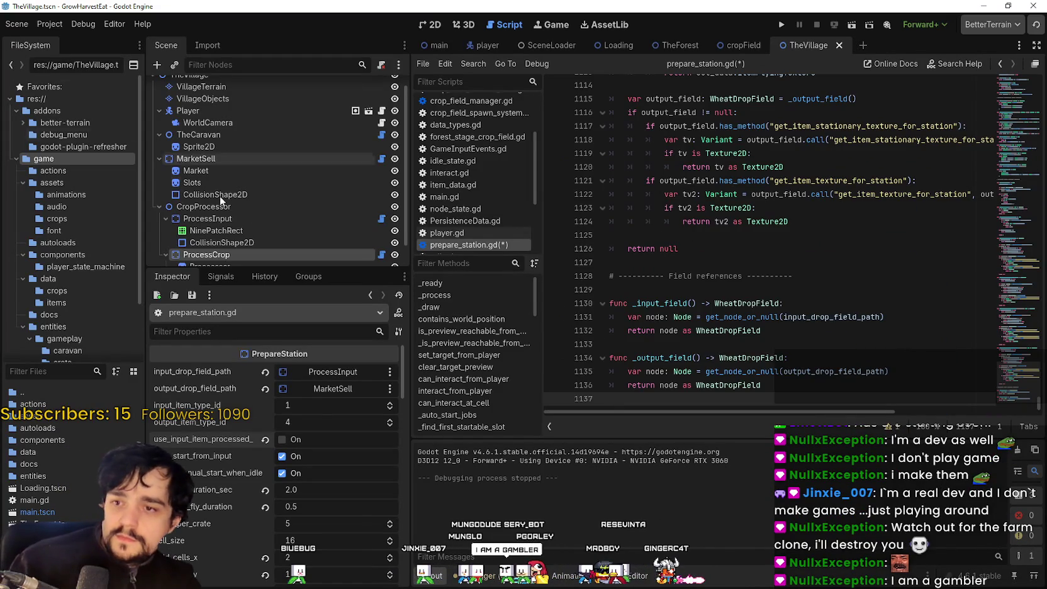
key("BackSpace")
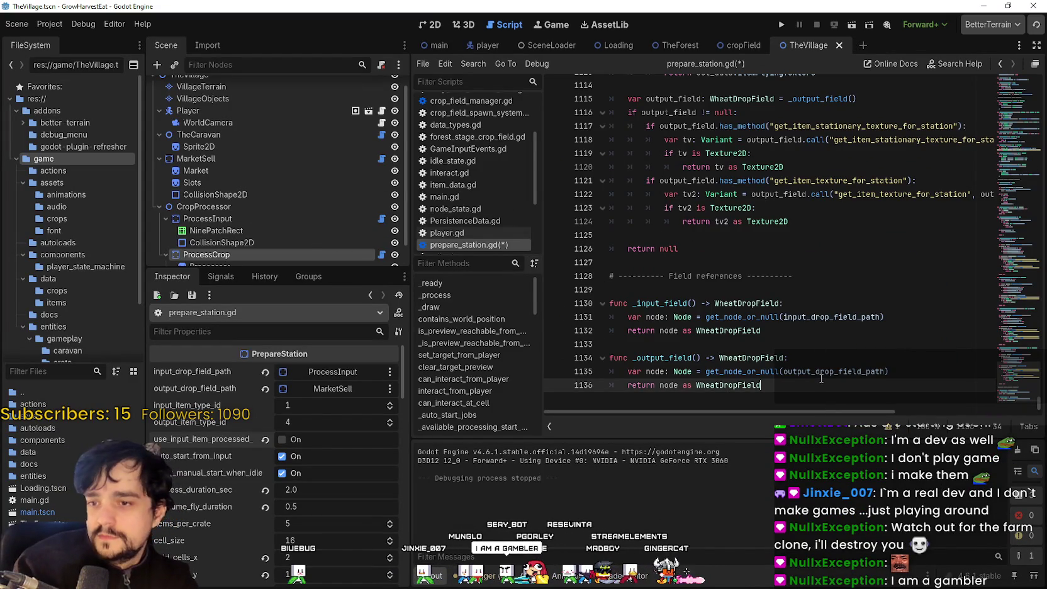
left_click(828, 342)
left_click(826, 331)
key("ctrl+s")
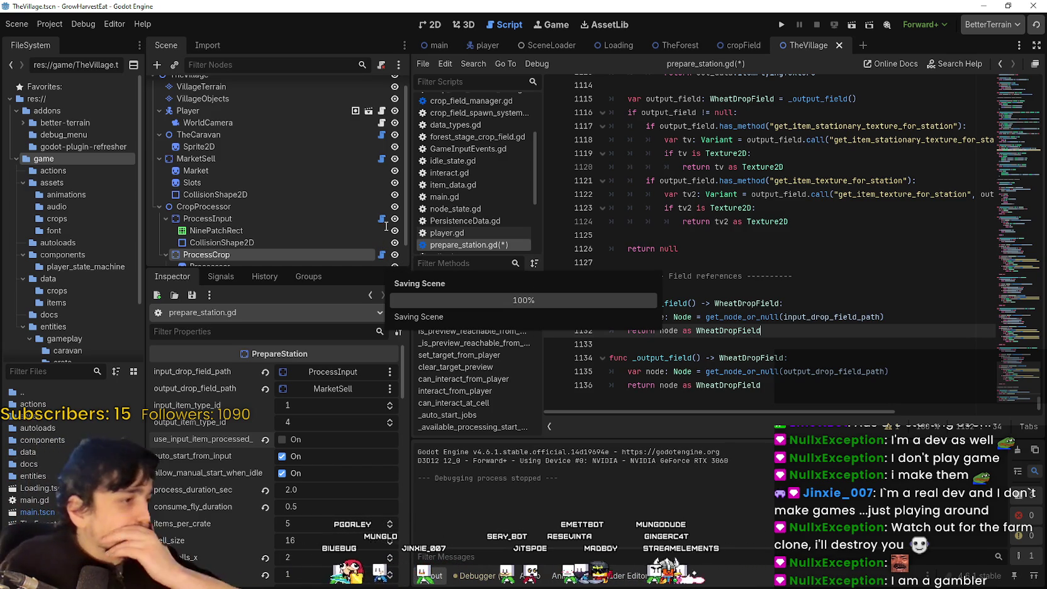
key("alt+Tab")
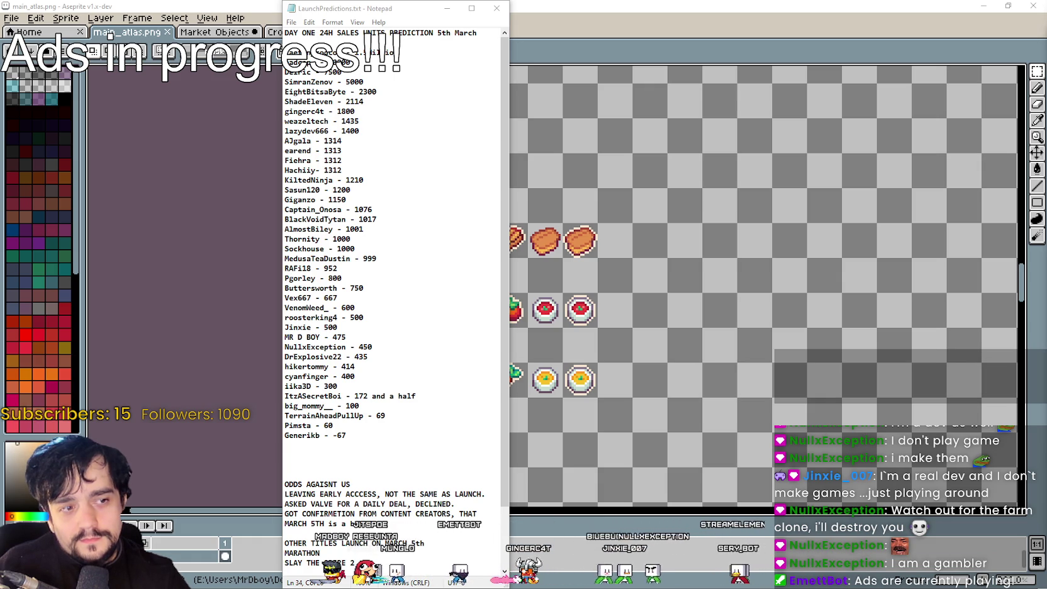
Leave the launch predictions notes and bring the GrowHarvestEat (DEBUG) game window forward.
key("alt+Tab")
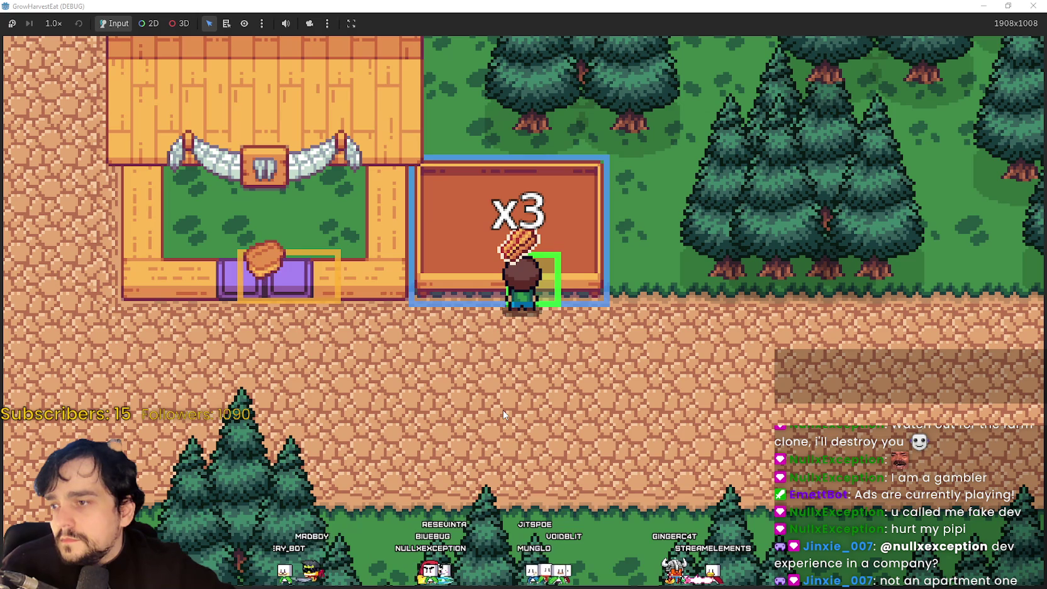
Feed the carried crop stack into the prepare station and pick up the finished output.
key("a")
key("a")
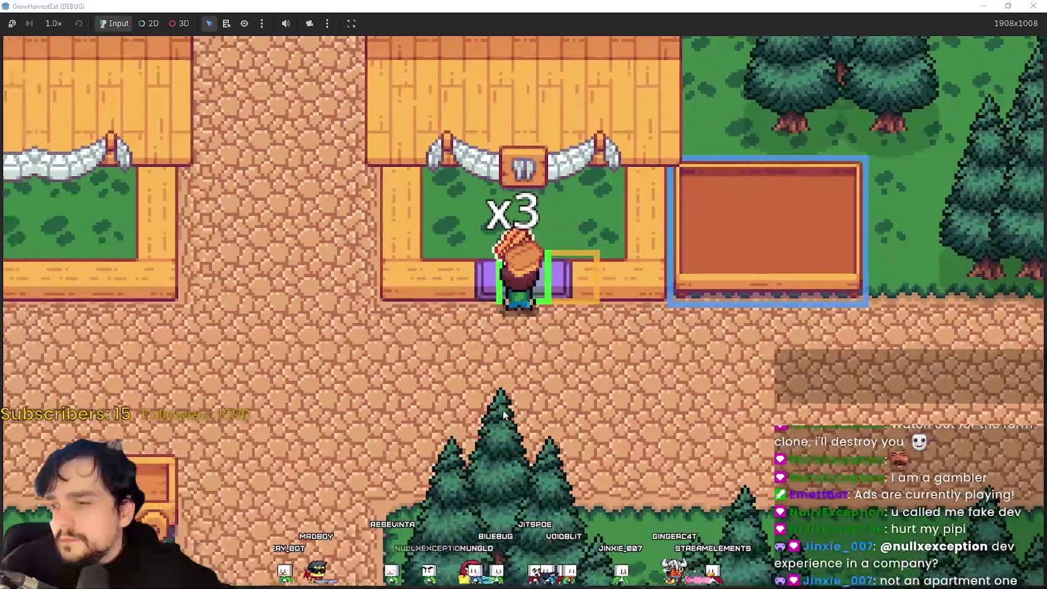
key("d")
key("d")
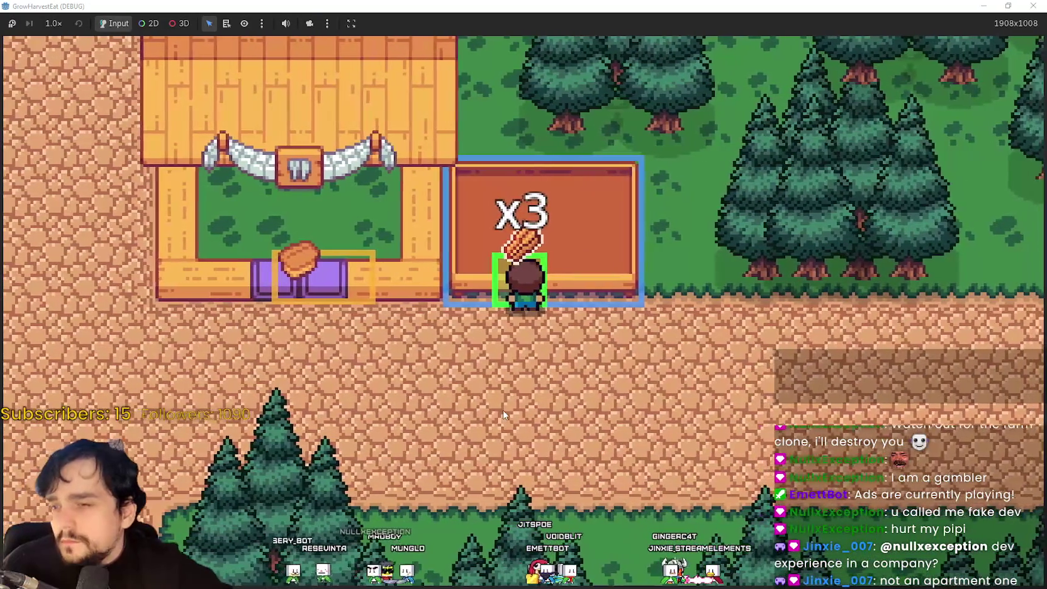
key("e")
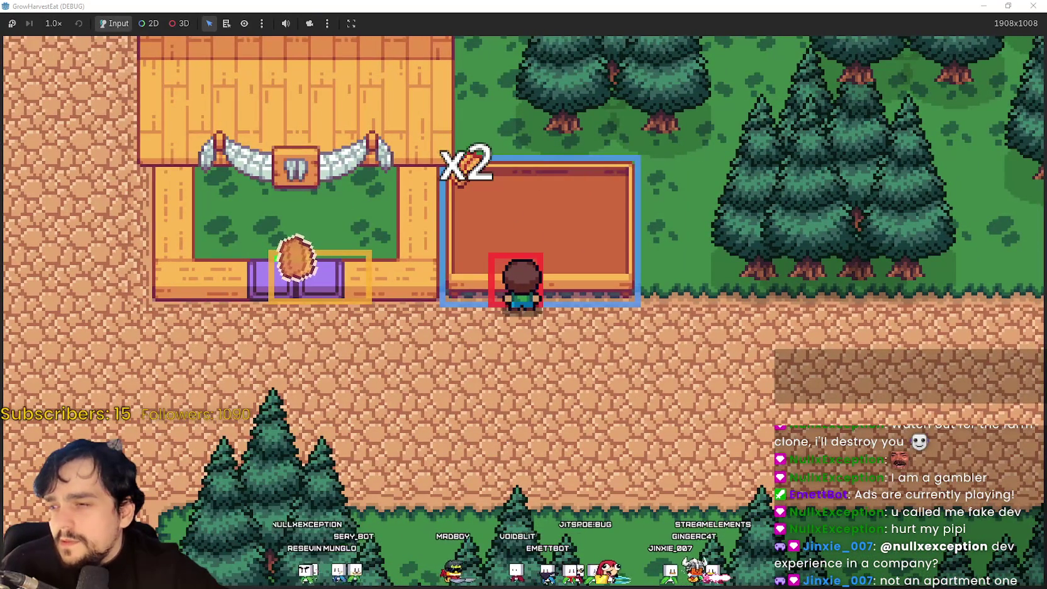
key("e")
key("a")
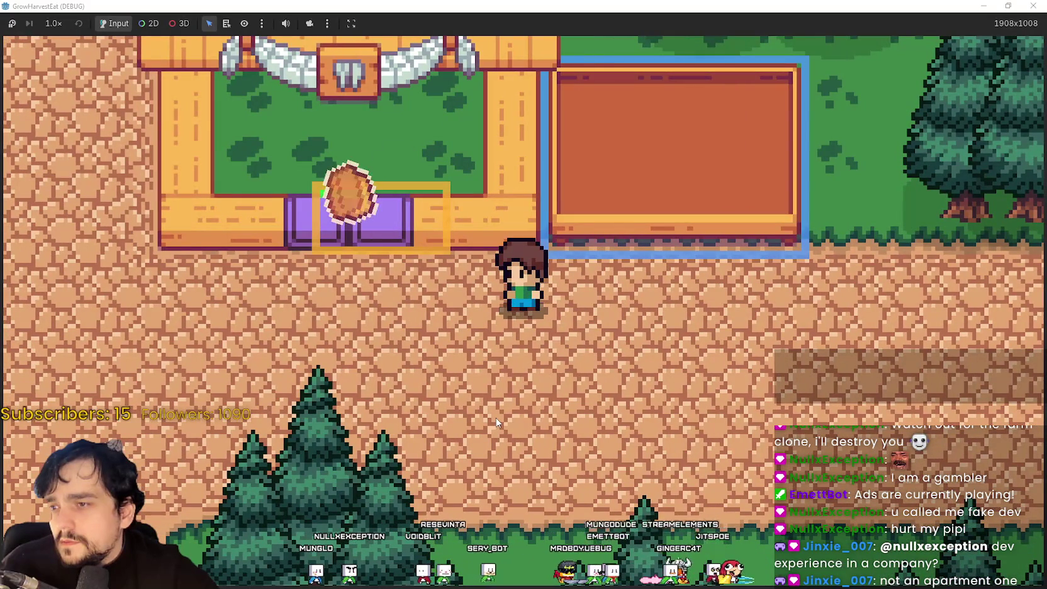
key("a")
key("e")
key("e")
key("a")
key("a")
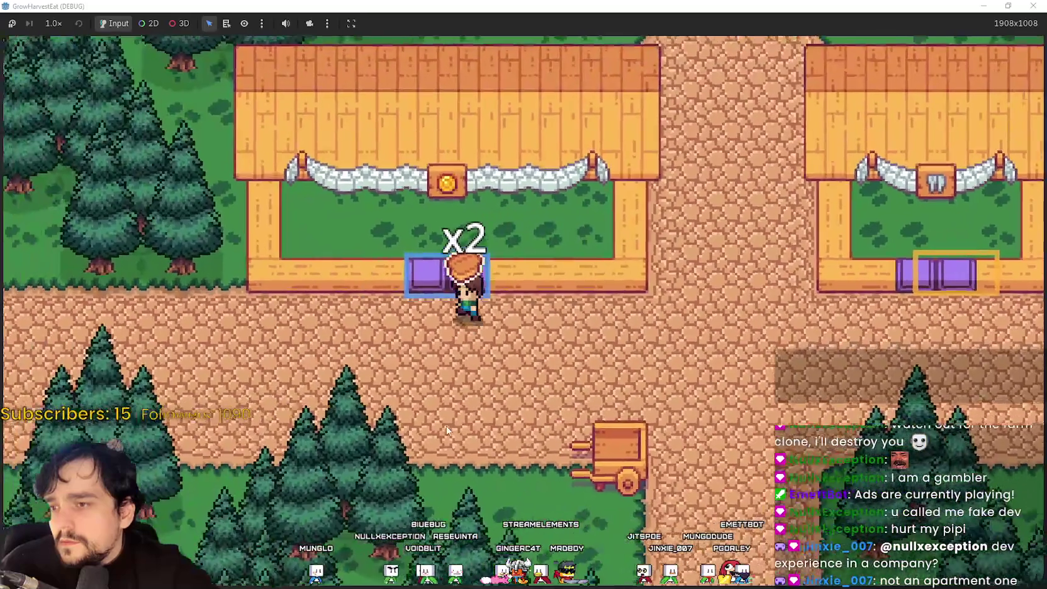
Drop the x2 prepared stack in the coin stall's bin and ride the cart to the crop field.
key("w")
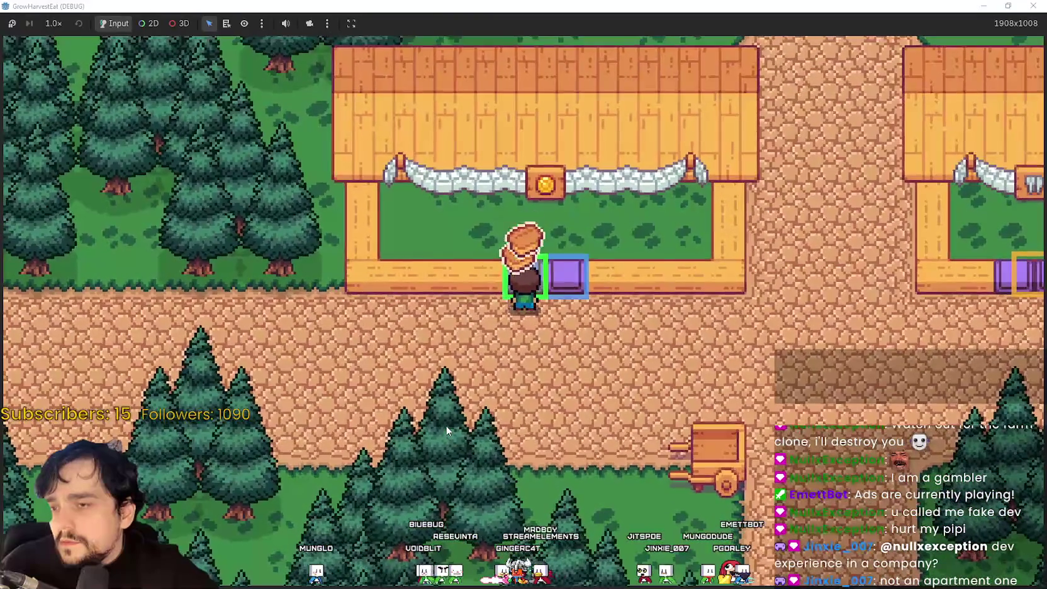
key("e")
key("d")
key("d")
key("s")
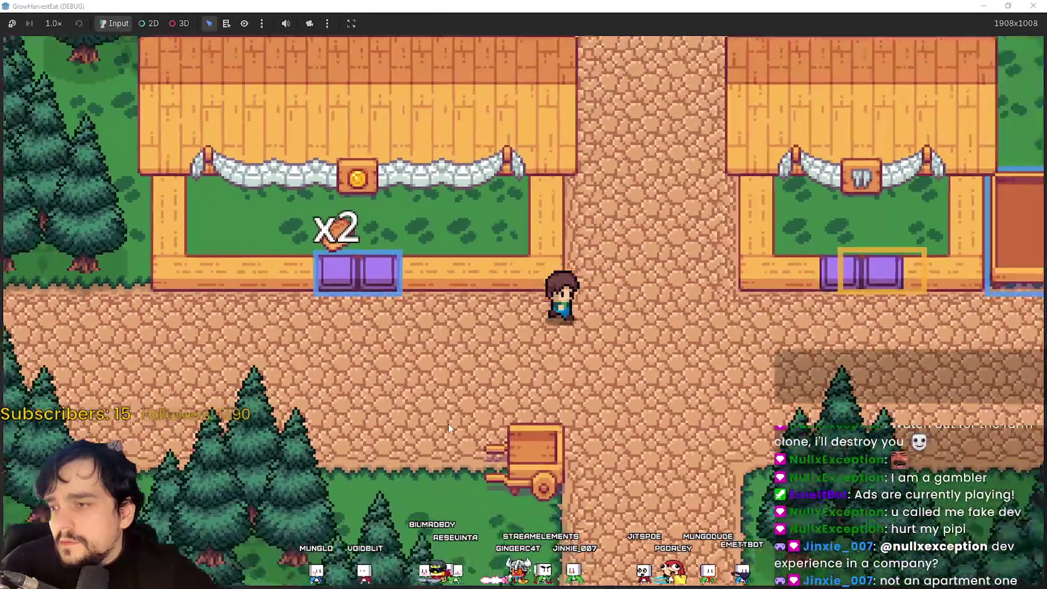
key("s")
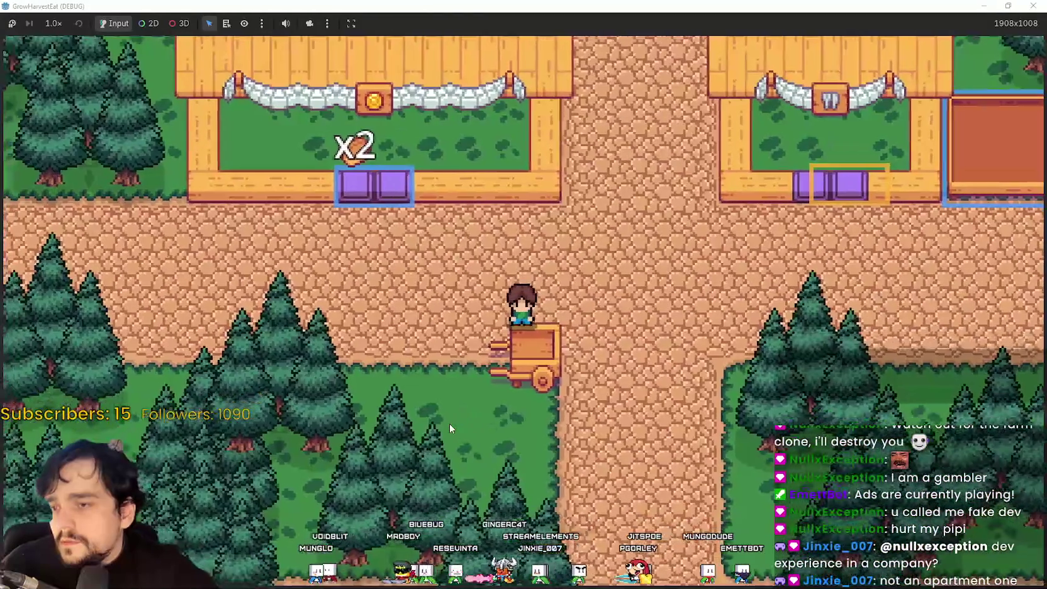
key("d")
key("s")
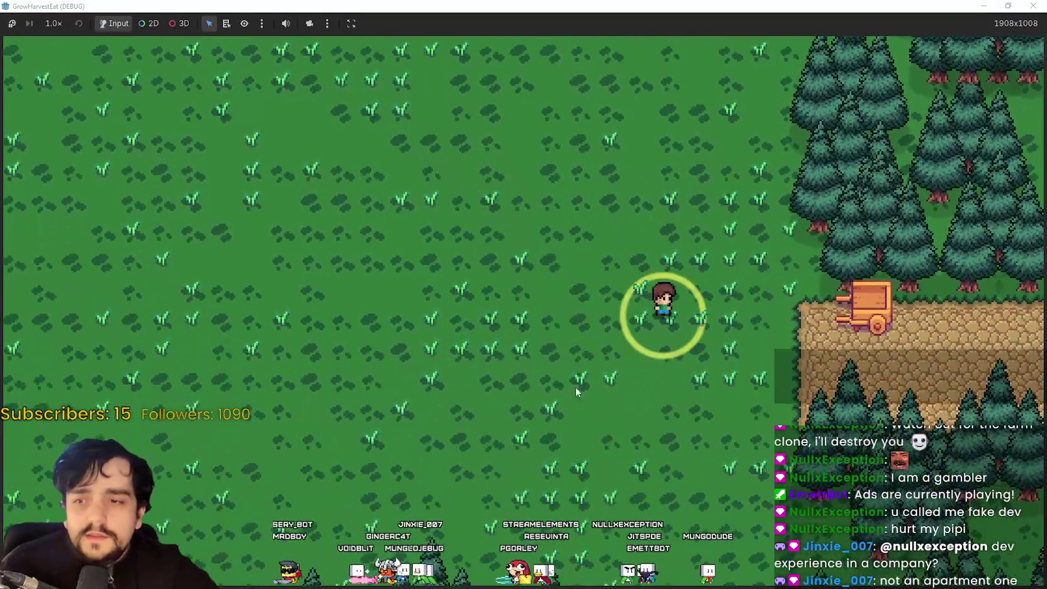
Set game speed to 16.0x and walk over to the ripening crops.
key("a")
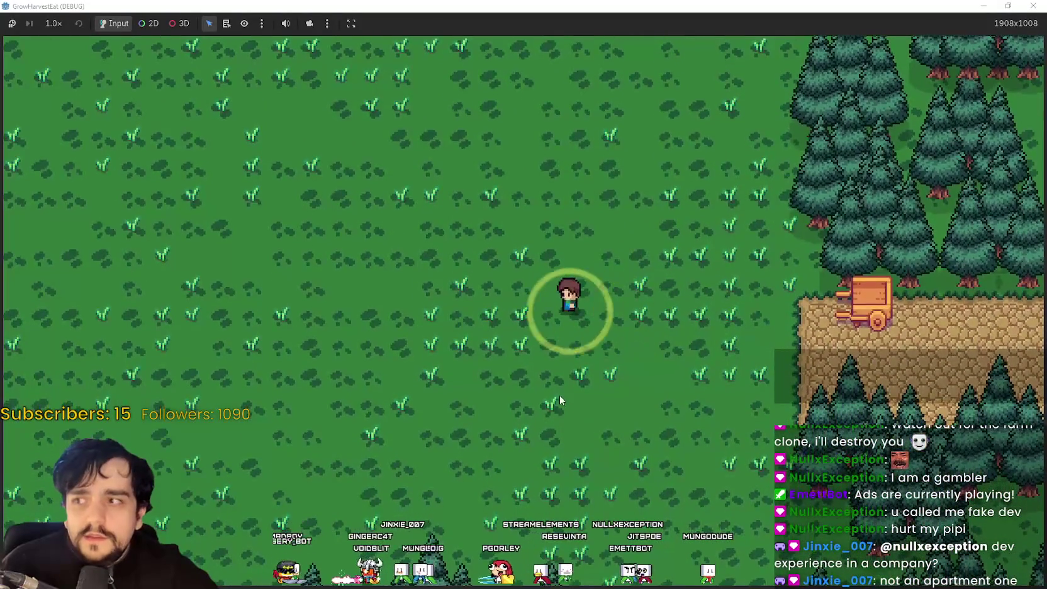
key("s")
key("a")
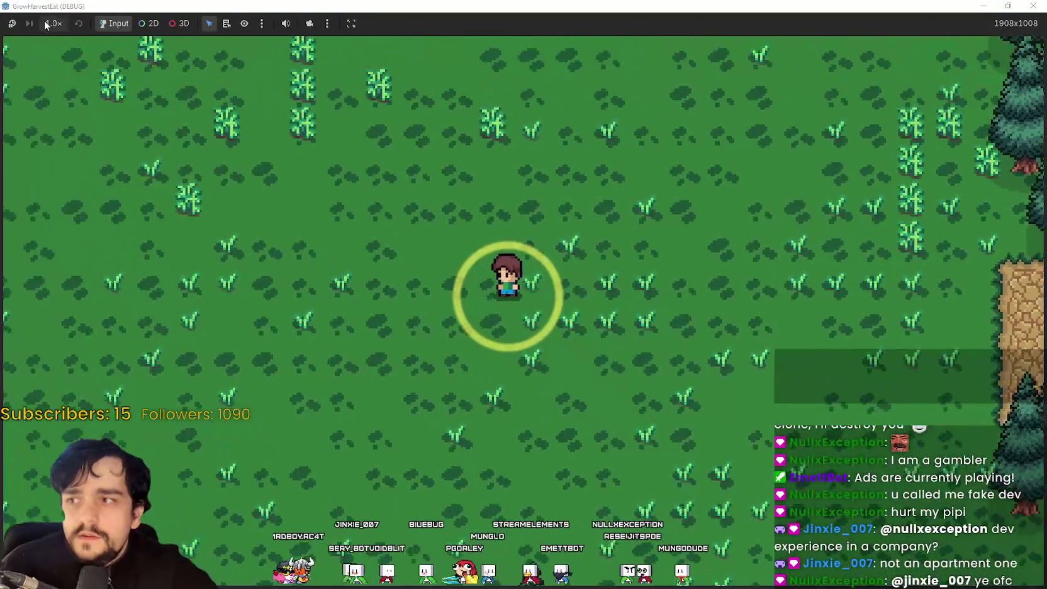
left_click(54, 23)
left_click(99, 177)
key("a")
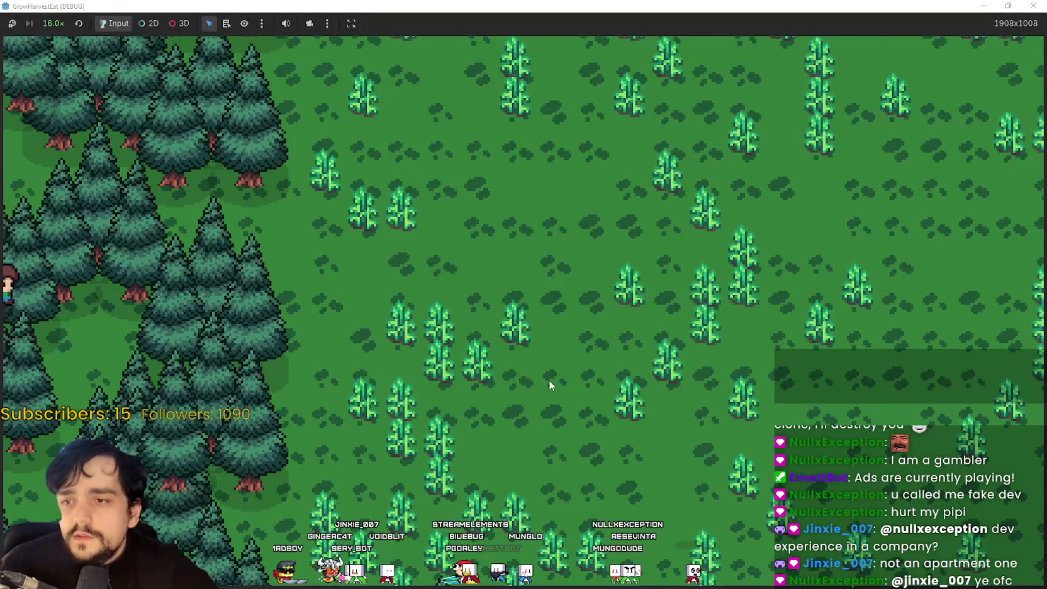
key("d")
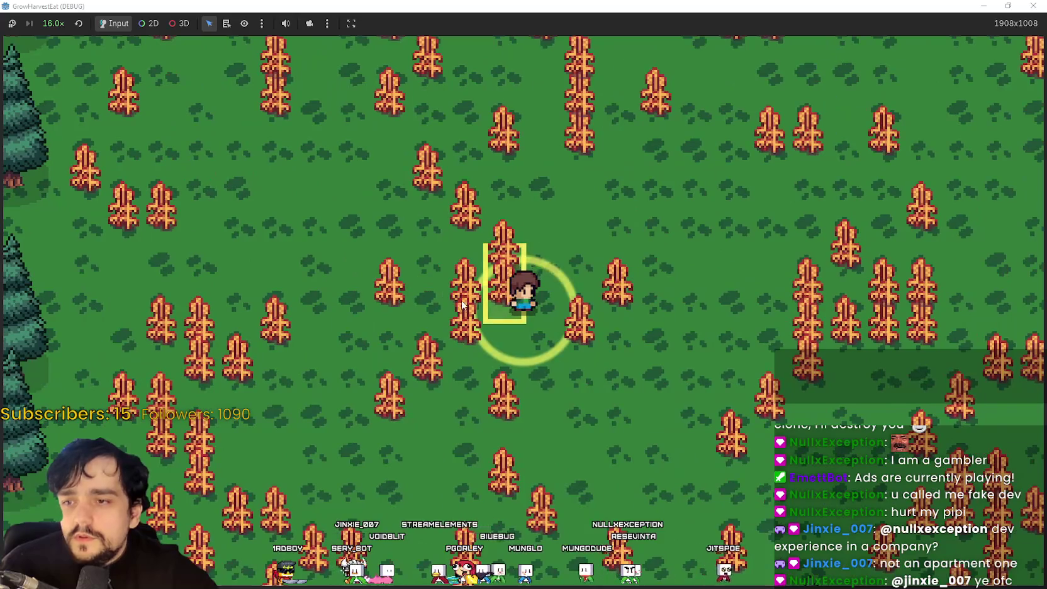
Drop speed to 1.5x while harvesting the crops, then settle on 2.0x.
left_click(463, 306)
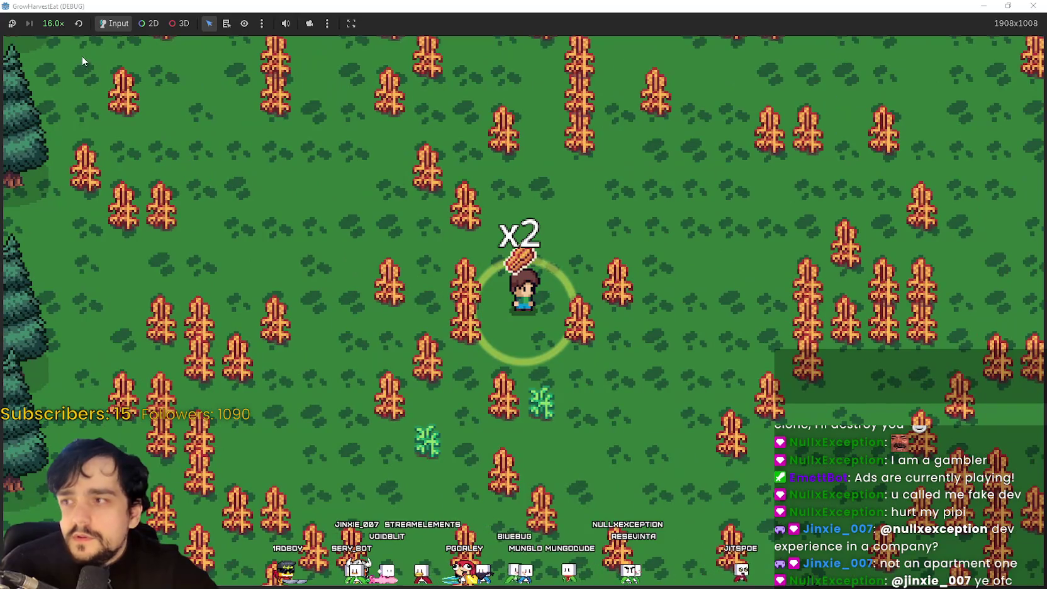
left_click(55, 23)
left_click(61, 130)
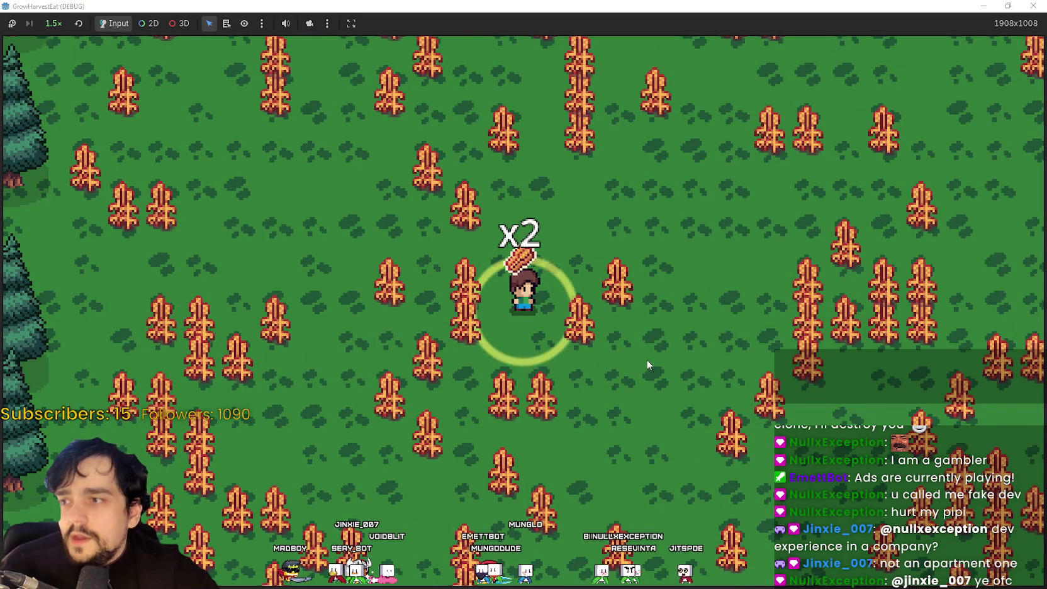
key("d")
left_click(54, 23)
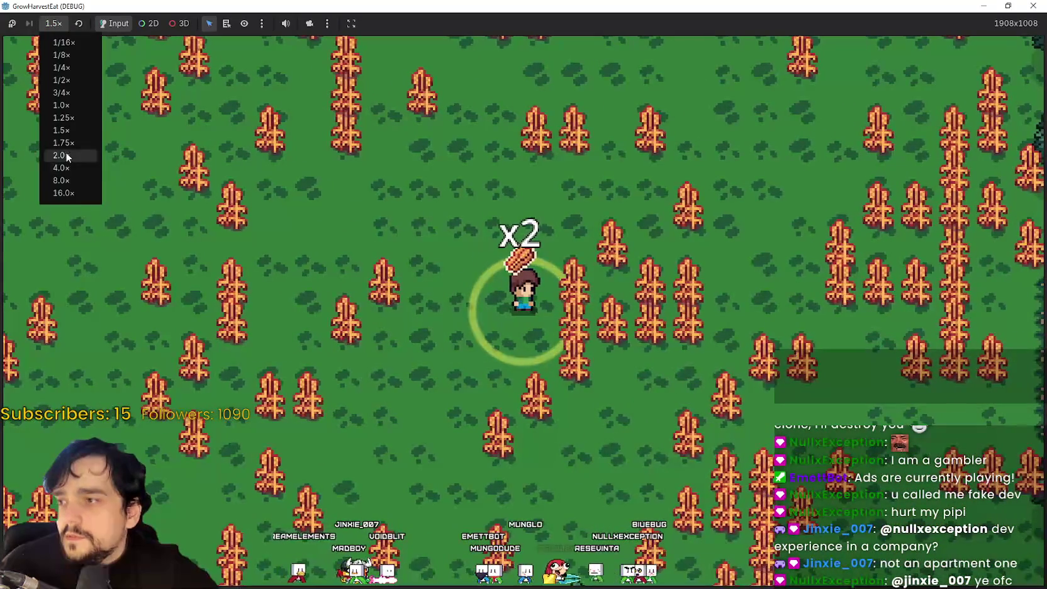
left_click(61, 156)
left_click(490, 359)
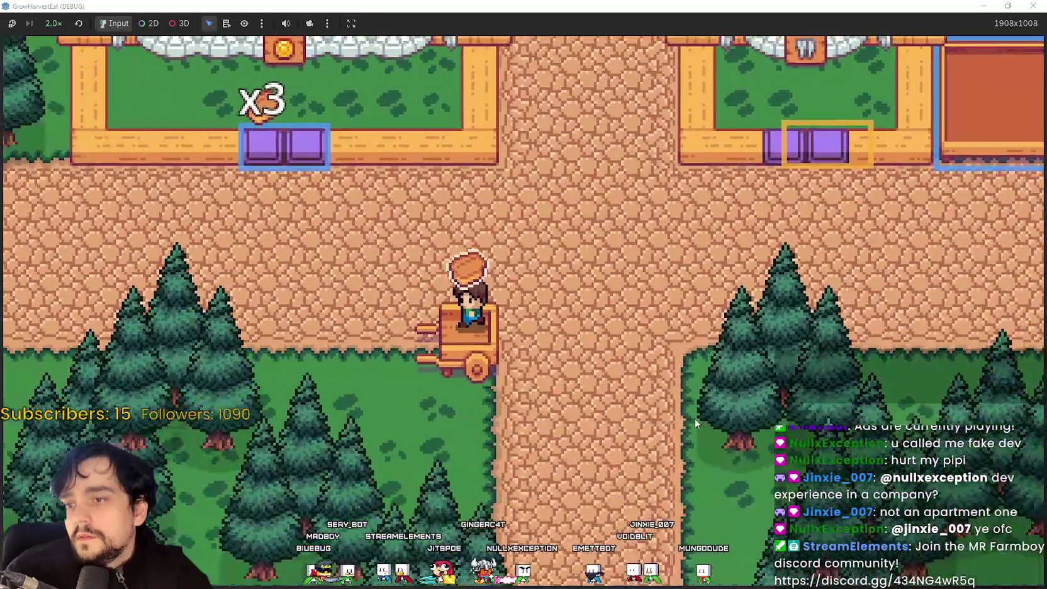
Walk around the prepare station's purple slots and onto the wooden cart.
key("d")
key("w")
key("a")
key("d")
key("s")
key("a")
key("w")
key("d")
key("a")
key("s")
key("a")
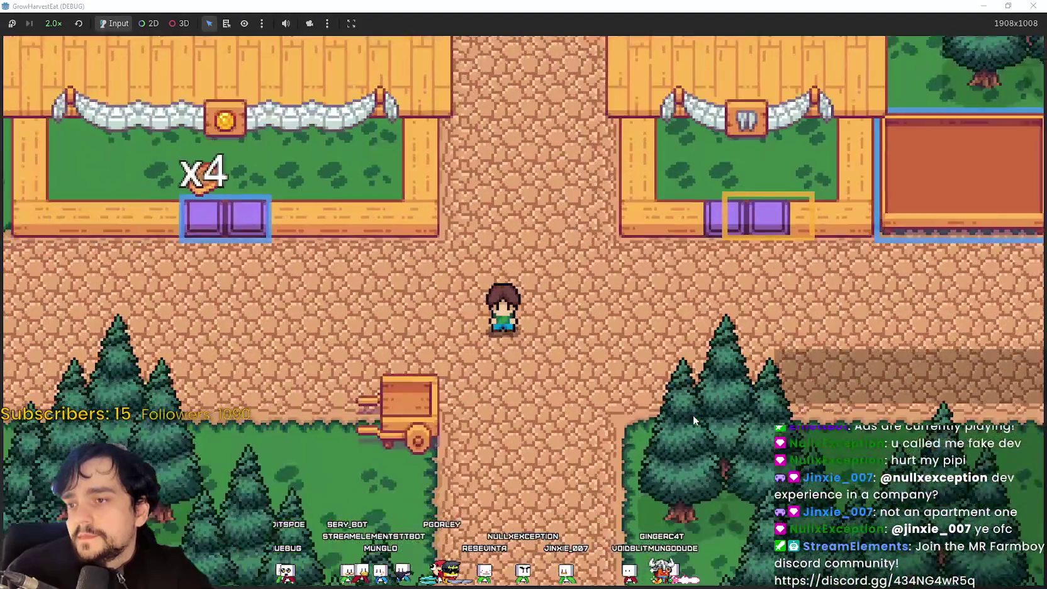
Travel past the fenced plots and through the forest clearing into the crop field.
key("a")
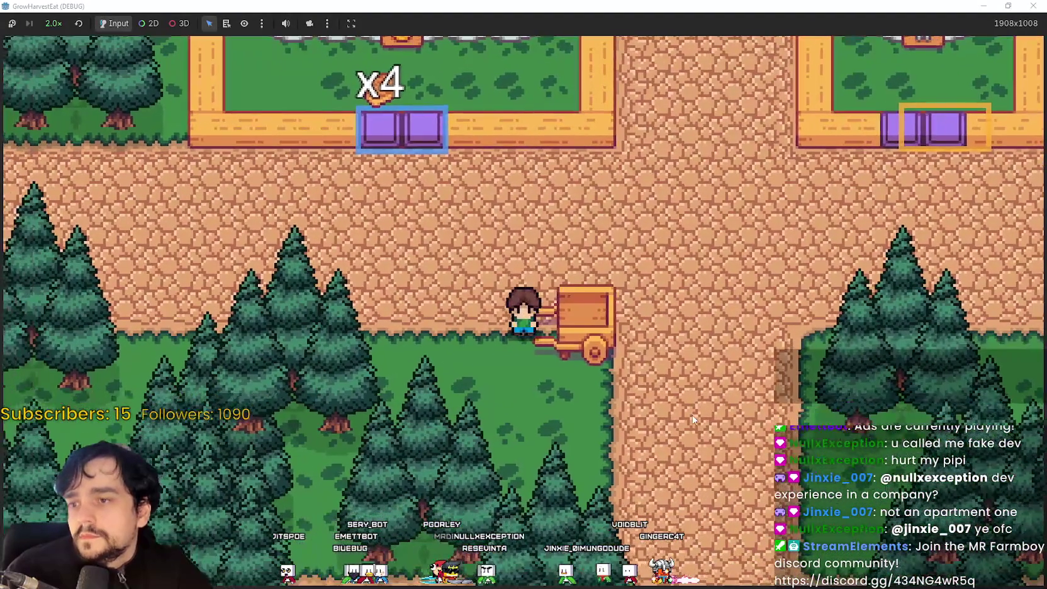
key("d")
key("w")
key("a")
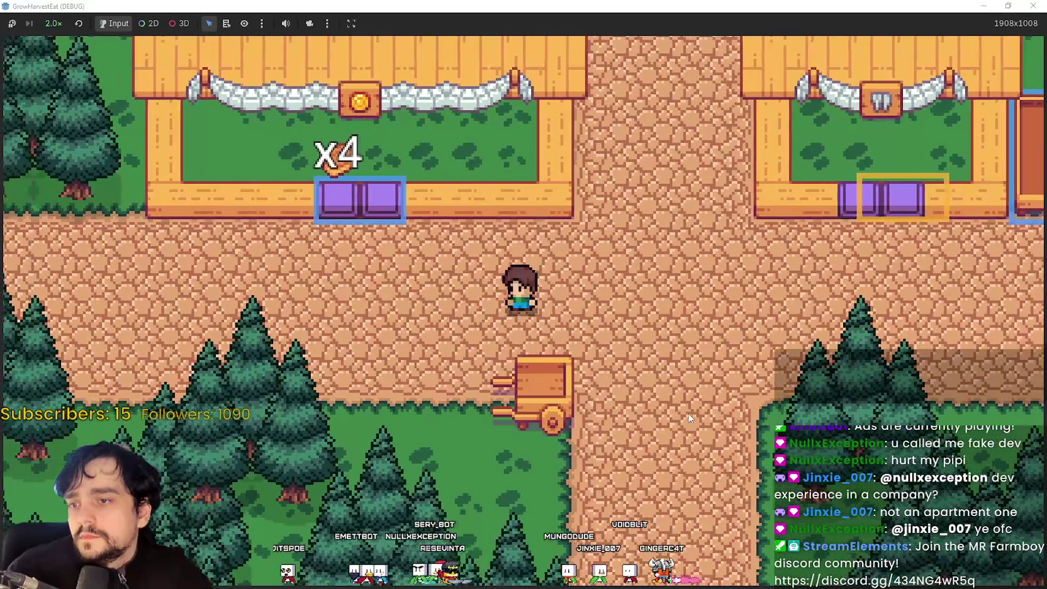
key("w")
key("a")
key("d")
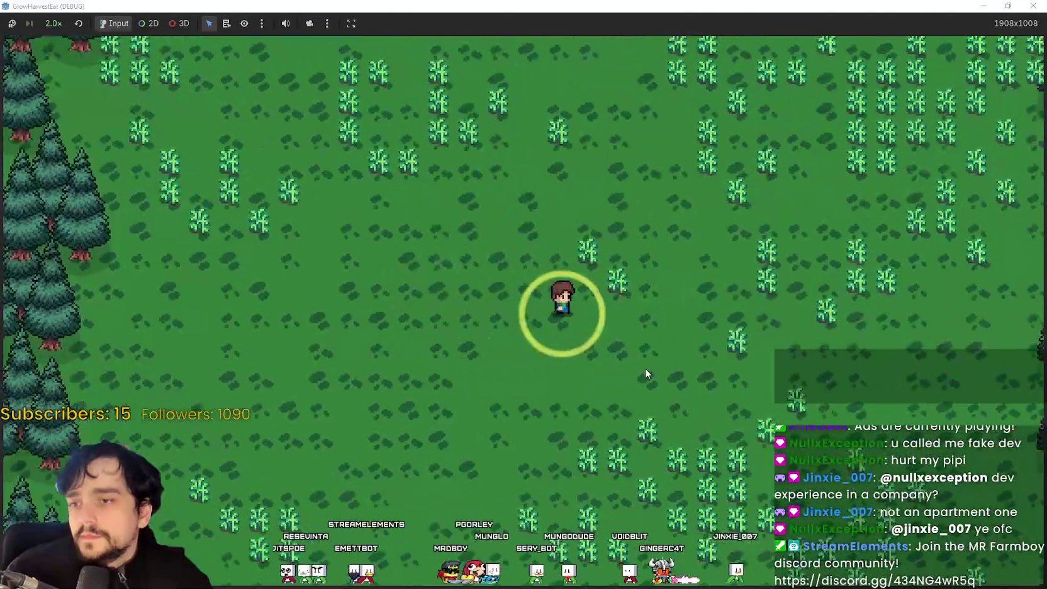
key("s")
key("d")
Walk back and forth through the crop field harvesting the ripe orange crops.
key("w")
key("d")
key("s")
key("s")
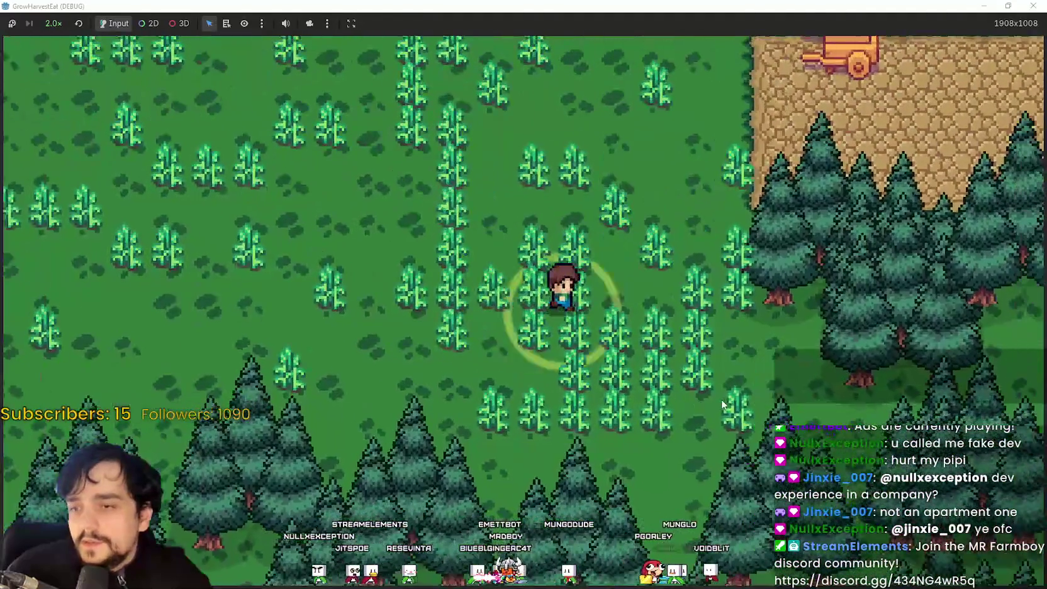
key("a")
key("w")
key("d")
key("s")
key("w")
key("a")
key("w")
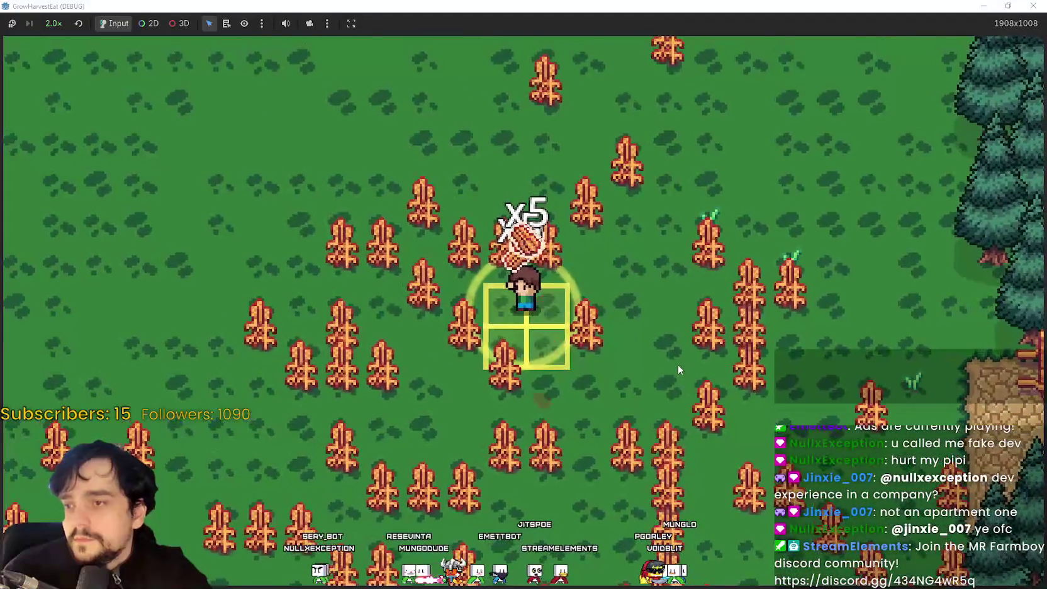
Carry the harvested crops through the town crossroads to the brown delivery plot.
key("d")
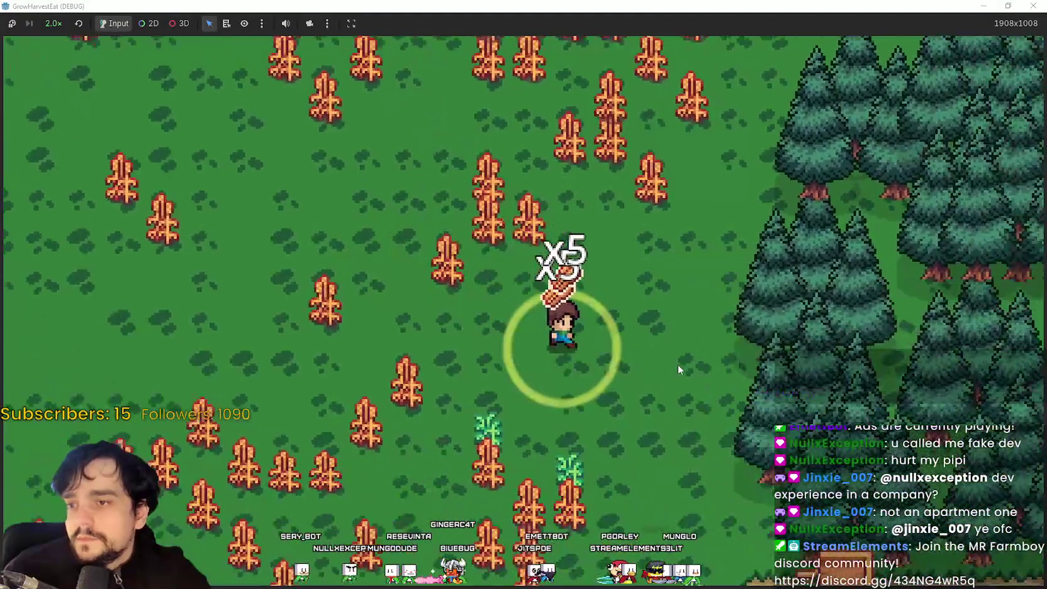
key("s")
key("d")
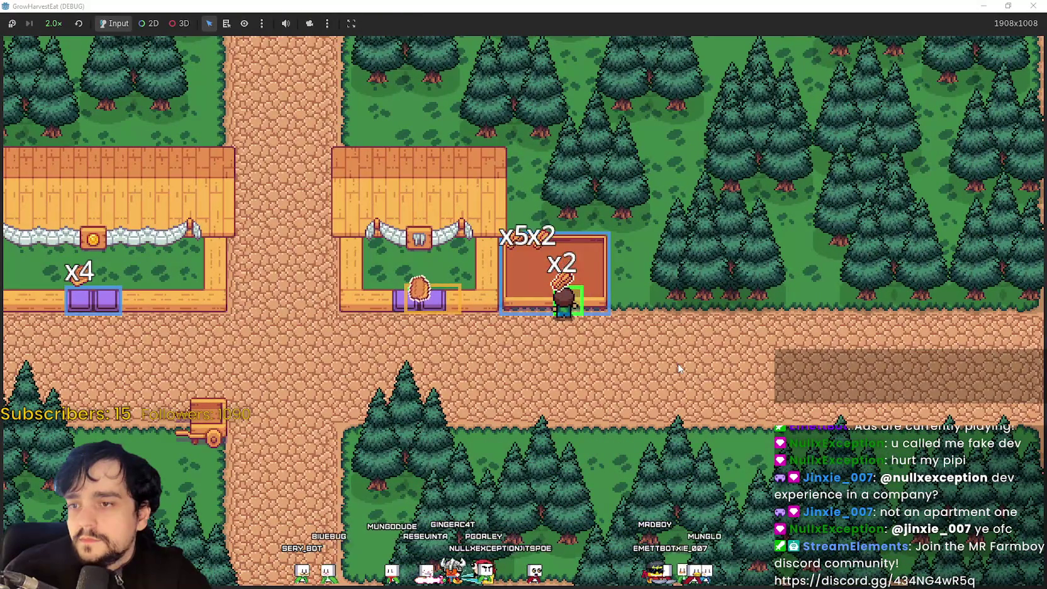
Drop the crops on the brown plot, step onto the cart, and return toward the shops.
key("a")
key("s")
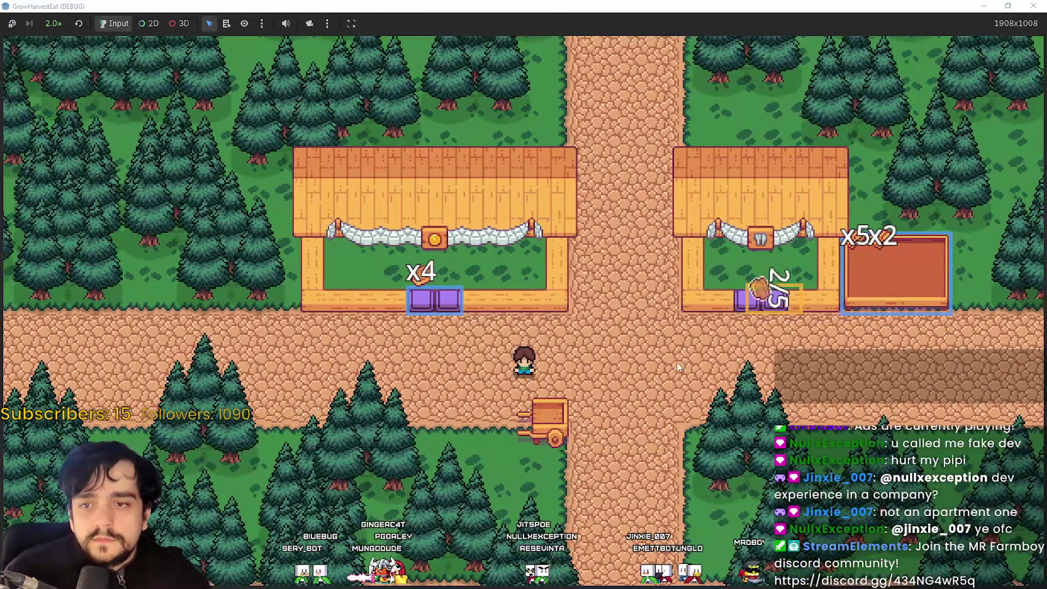
key("s")
key("d")
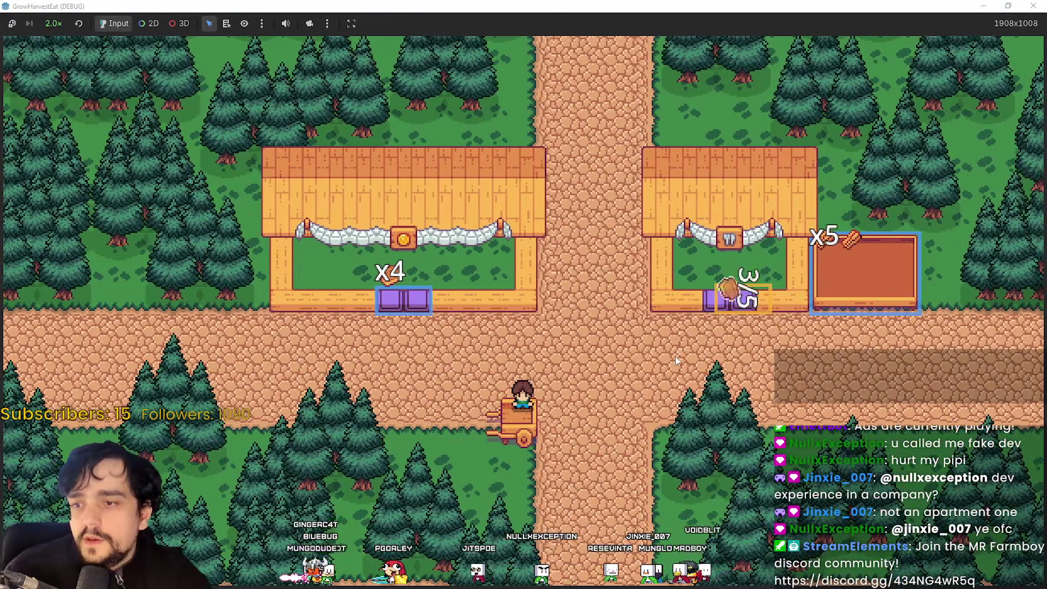
key("w")
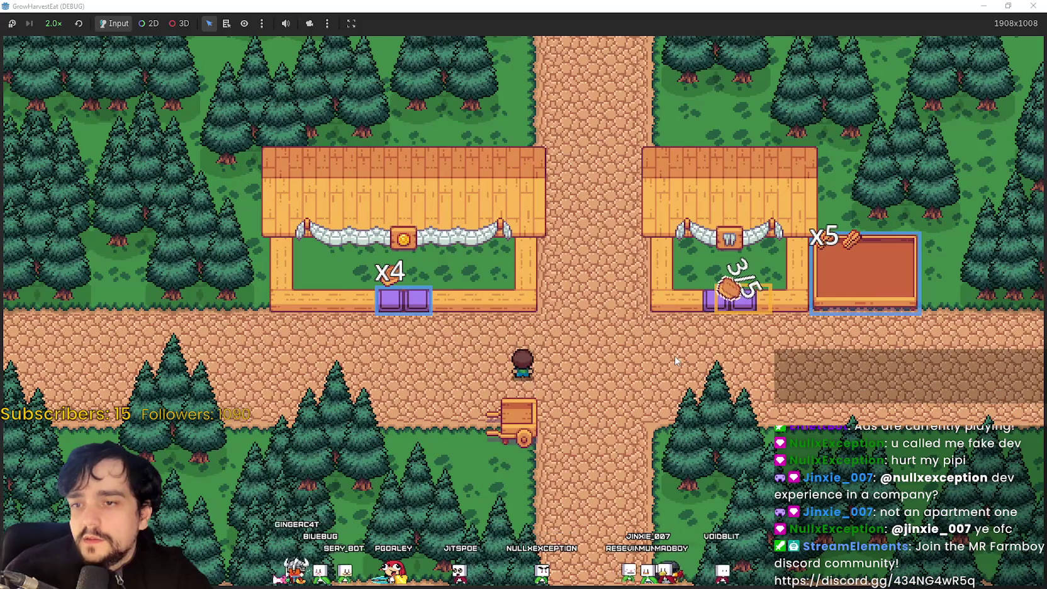
key("a")
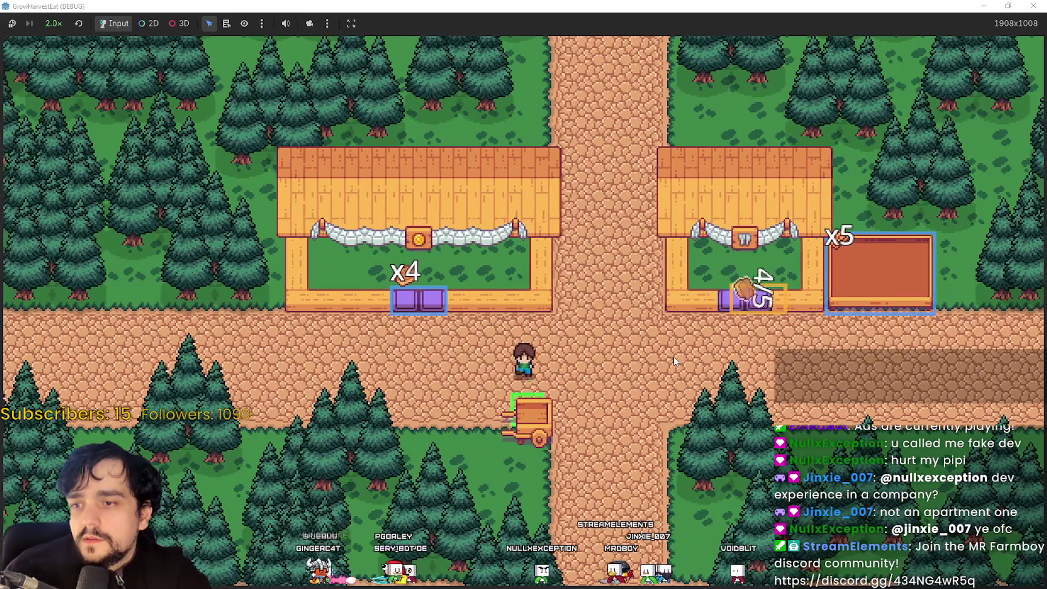
key("w")
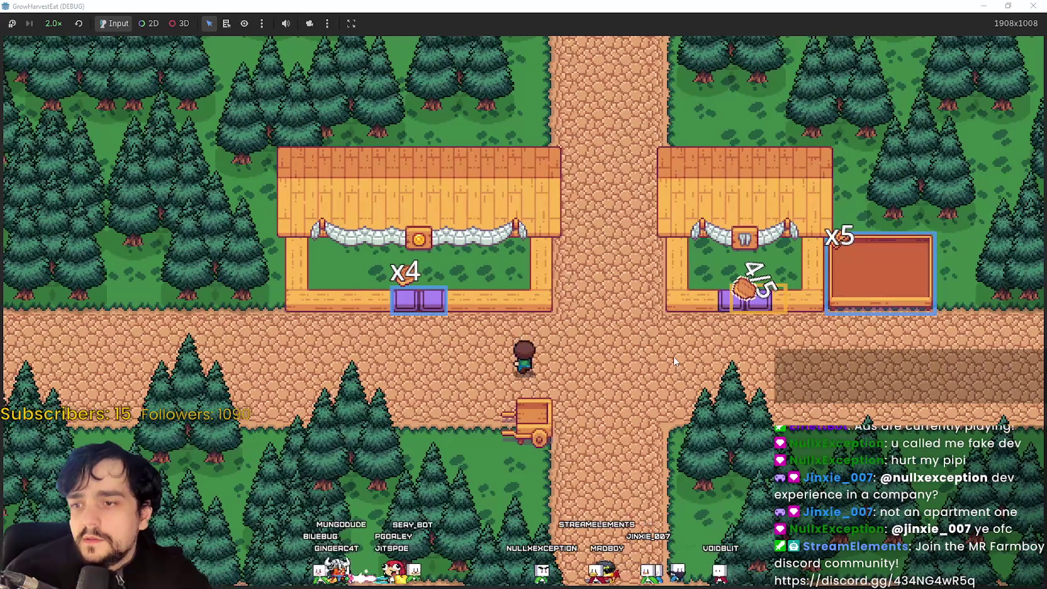
Hand produce to the right shop's counter and the left shop's counter.
key("d")
key("w")
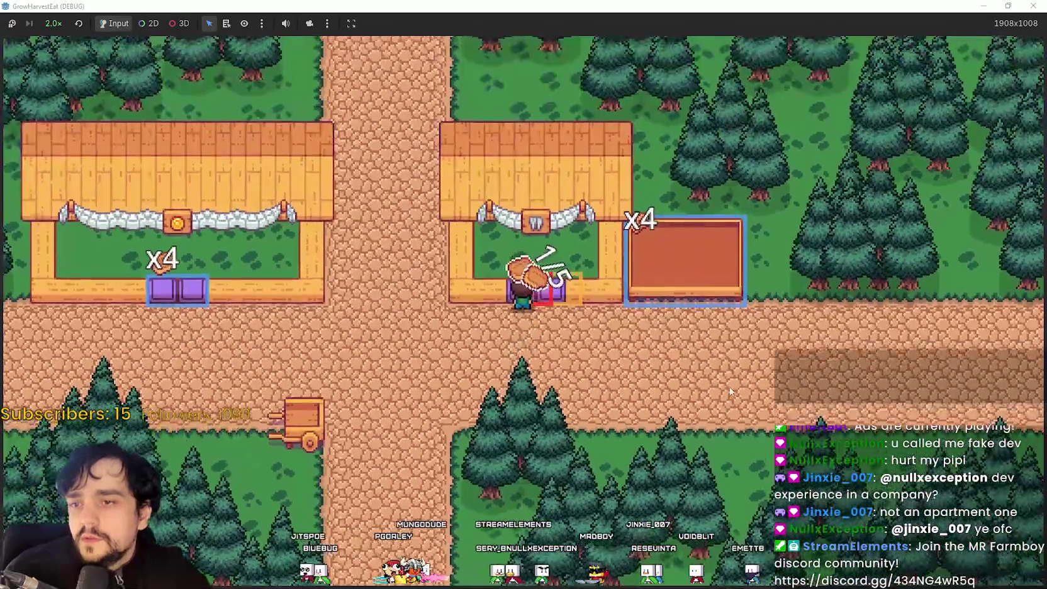
key("s")
key("a")
key("w")
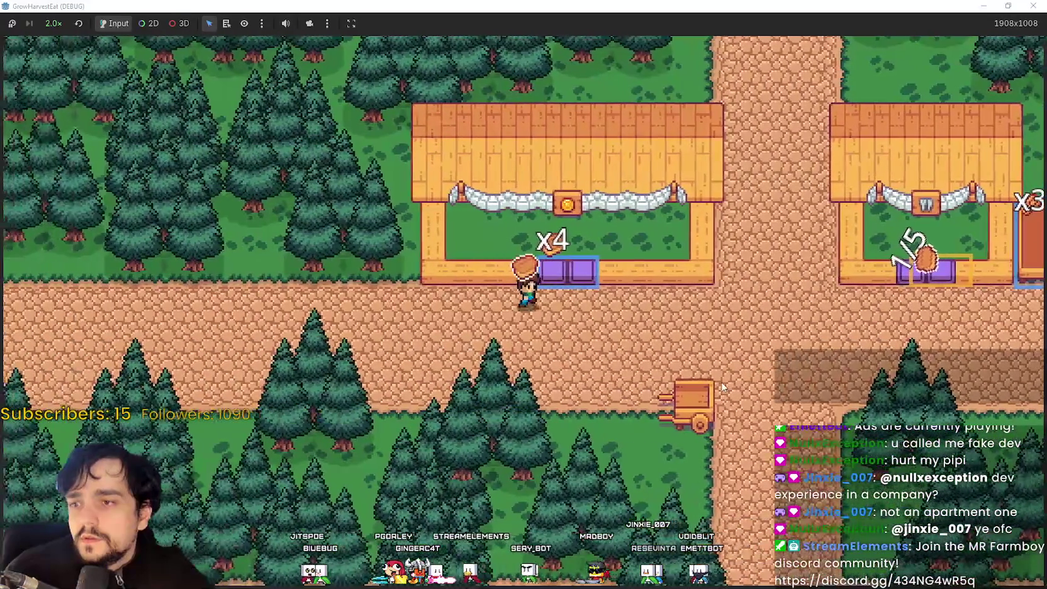
key("s")
key("d")
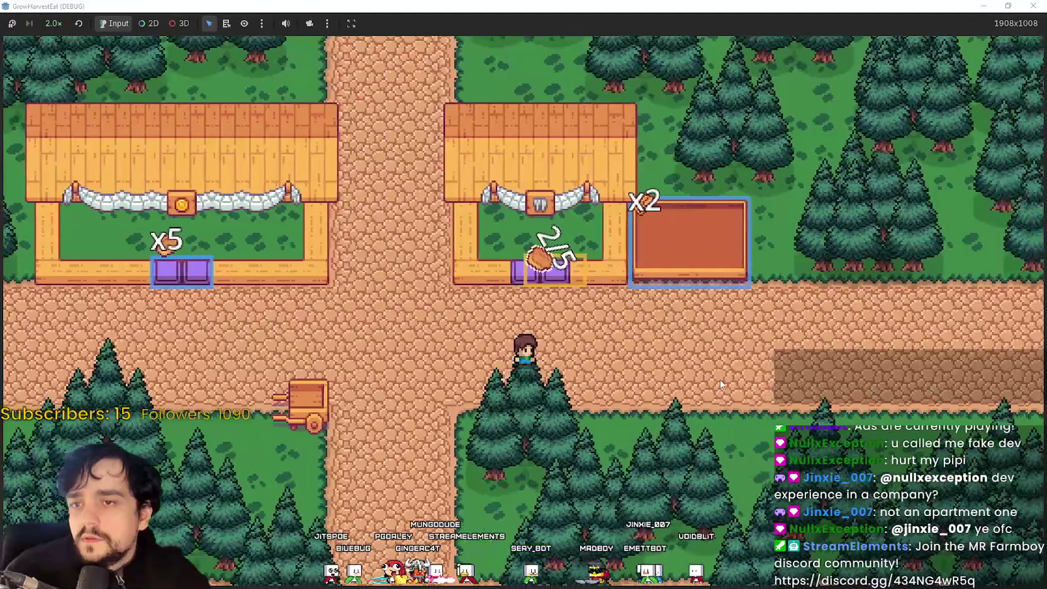
key("s")
key("w")
key("d")
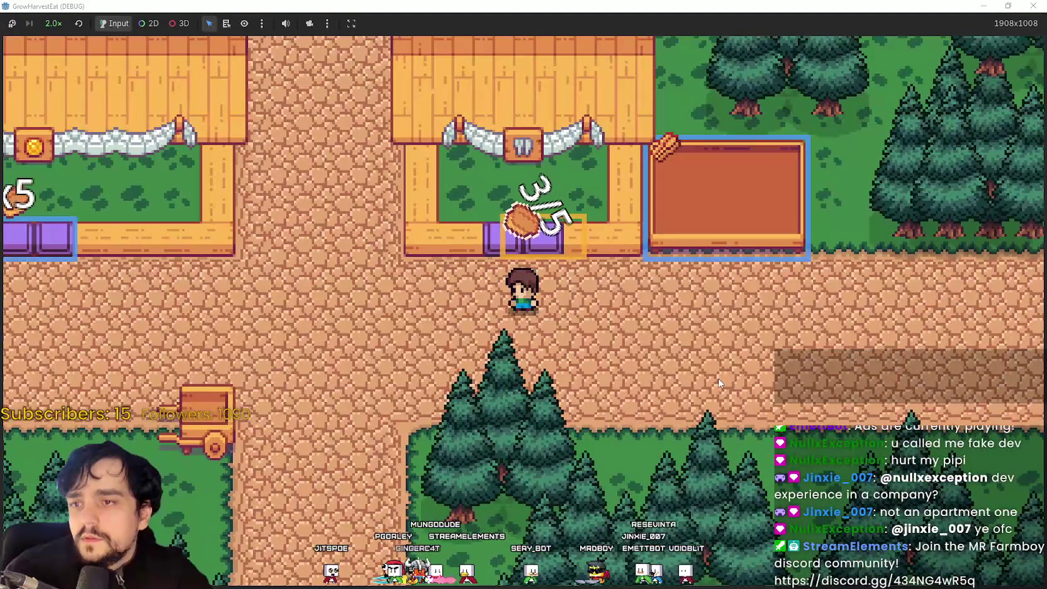
key("w")
key("a")
key("d")
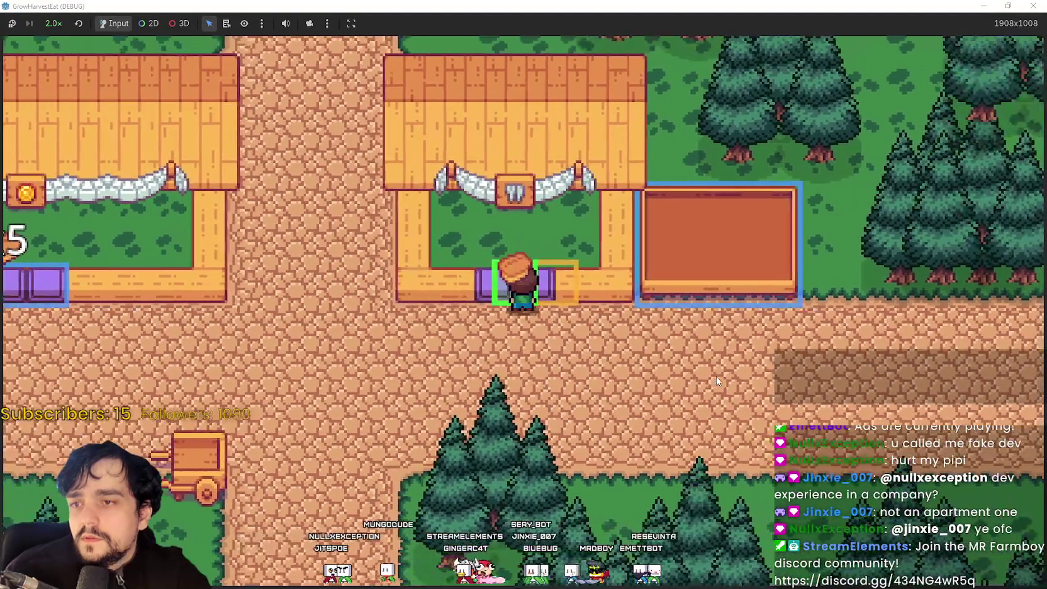
key("a")
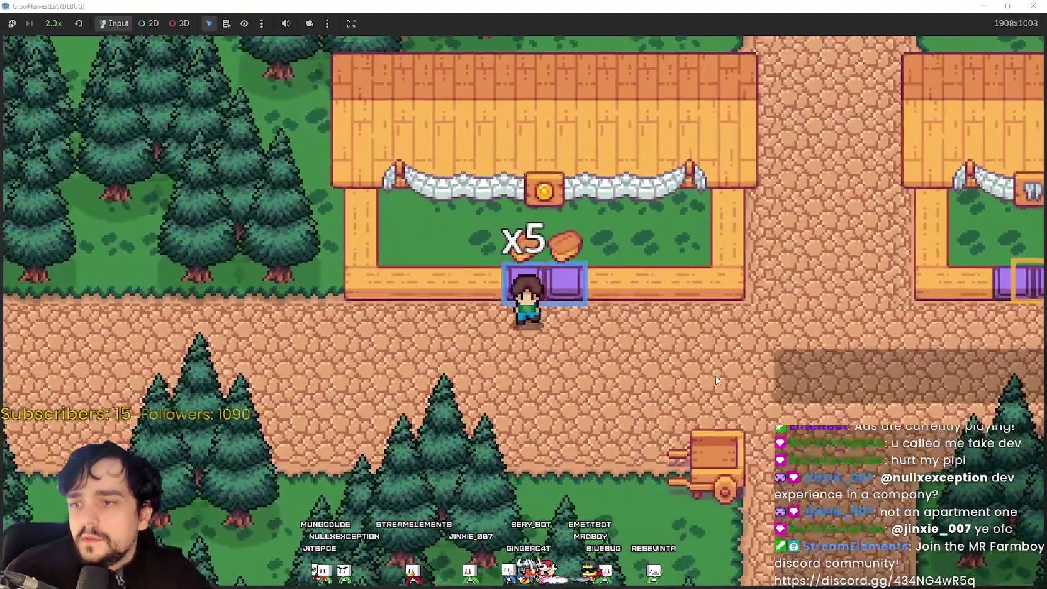
Walk down from the shops and step onto the cart to travel.
key("s")
key("d")
key("w")
key("s")
key("w")
key("s")
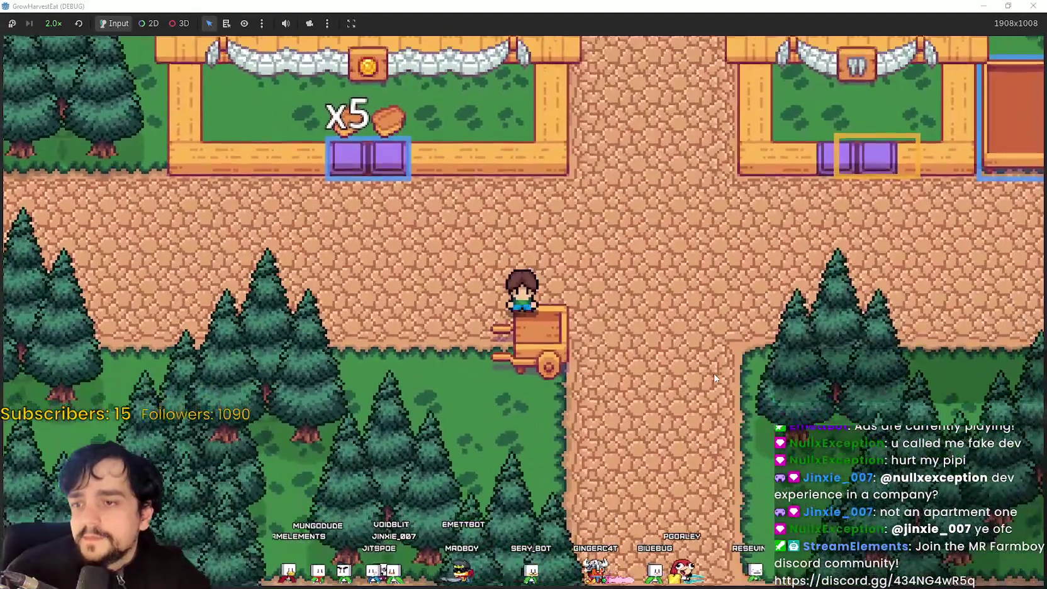
key("w")
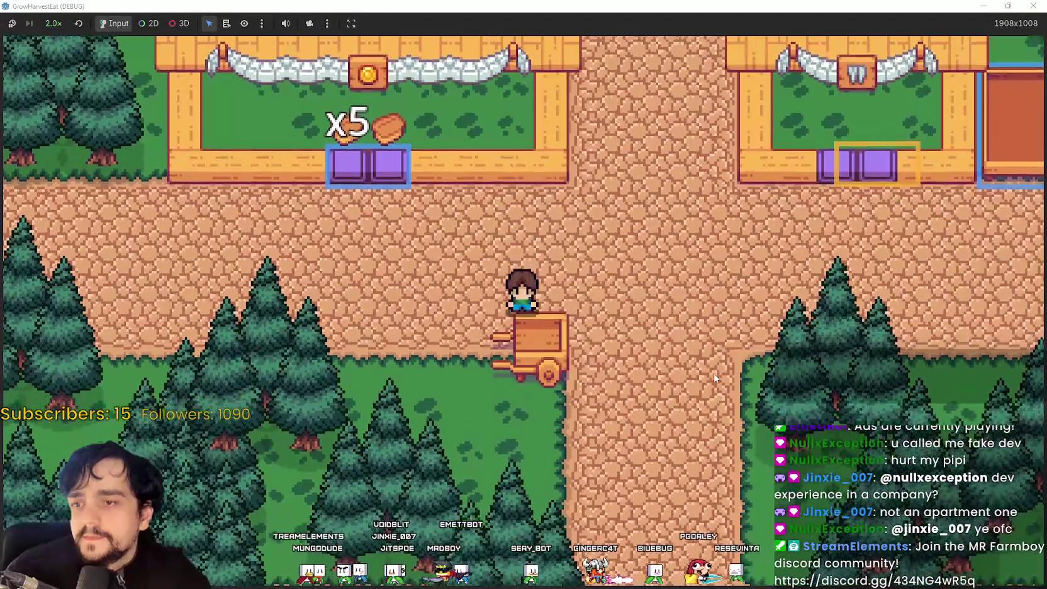
key("s")
Ride the cart to the field and walk back and forth while the crops ripen.
key("e")
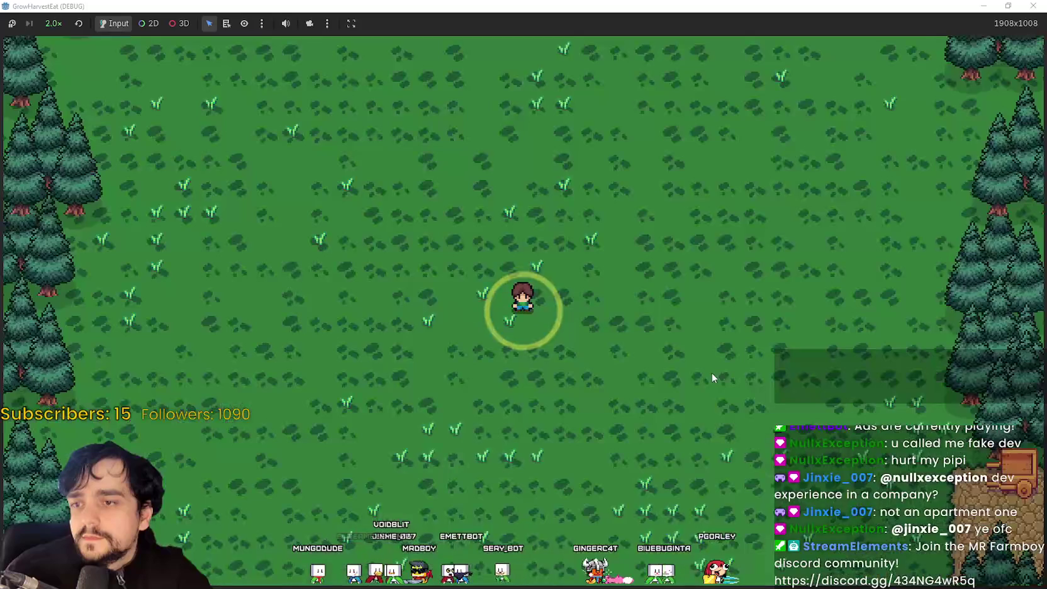
key("d")
key("a")
key("a")
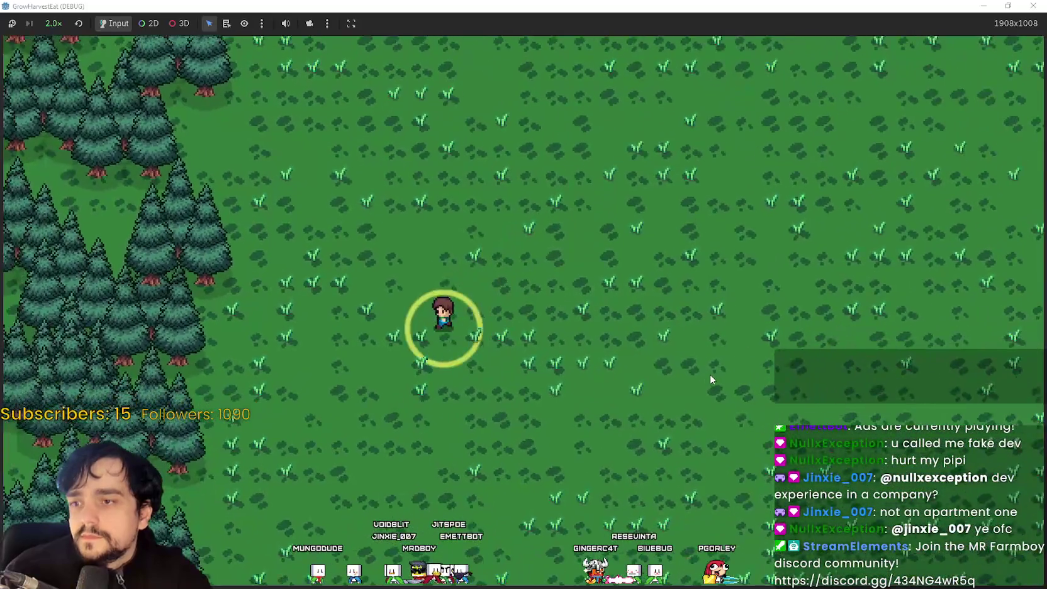
key("d")
key("s")
key("d")
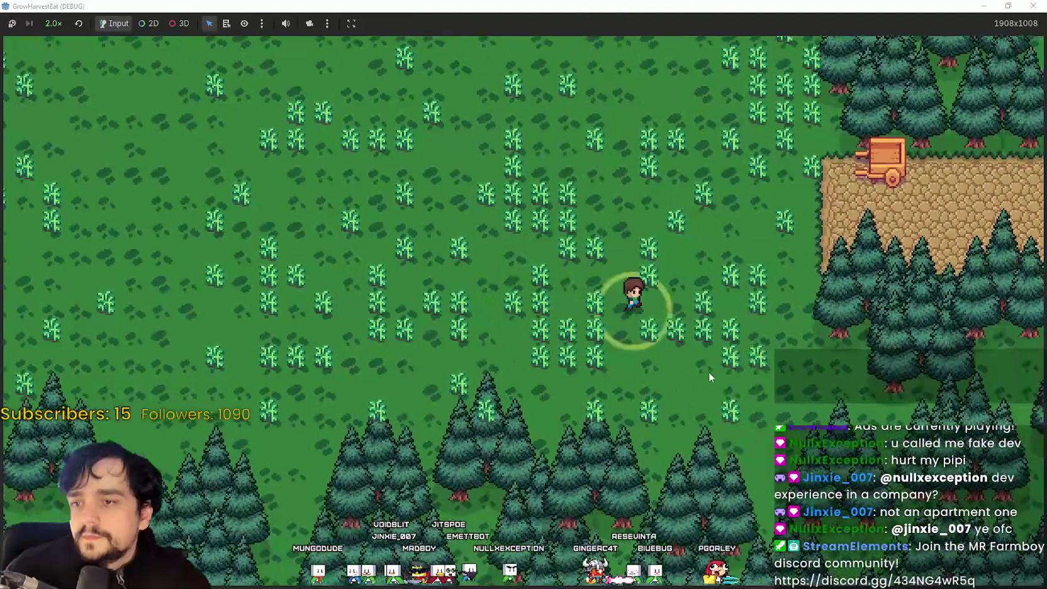
key("a")
key("d")
key("a")
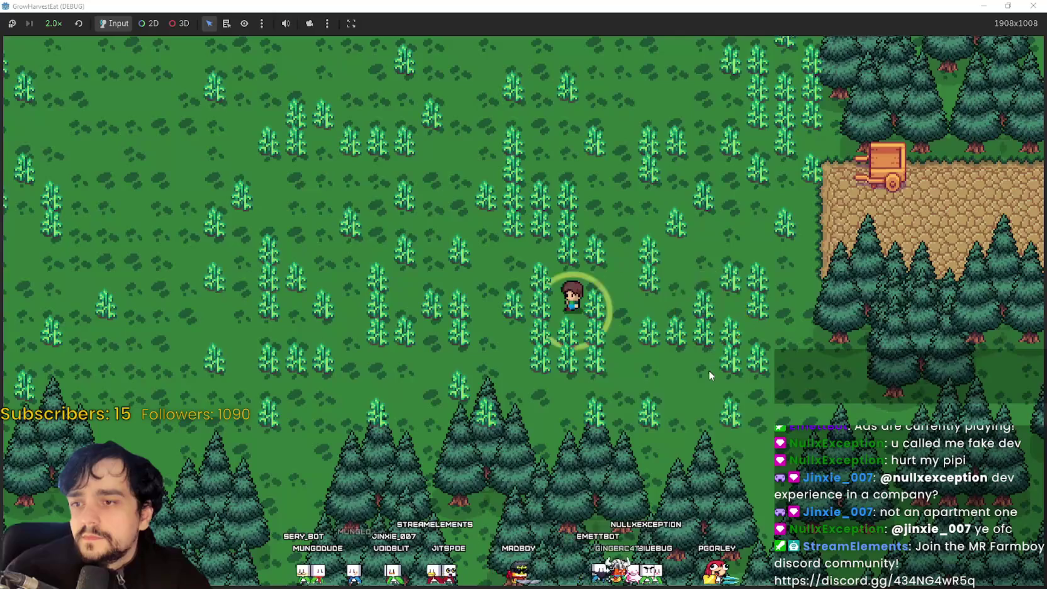
key("w")
key("d")
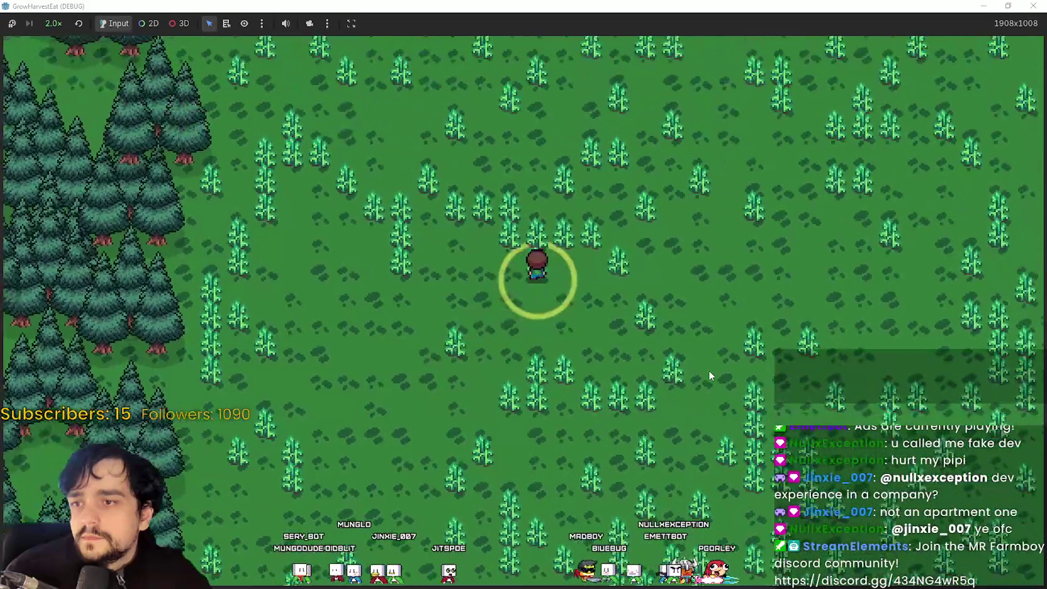
key("a")
Harvest the ripe crops walking left and then right toward the cart.
key("a")
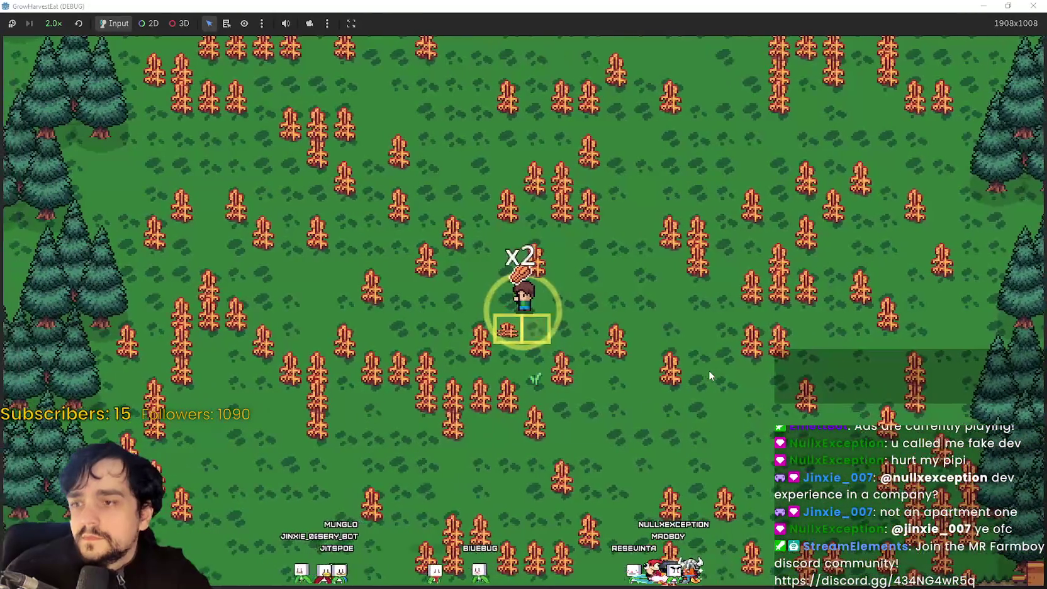
key("a")
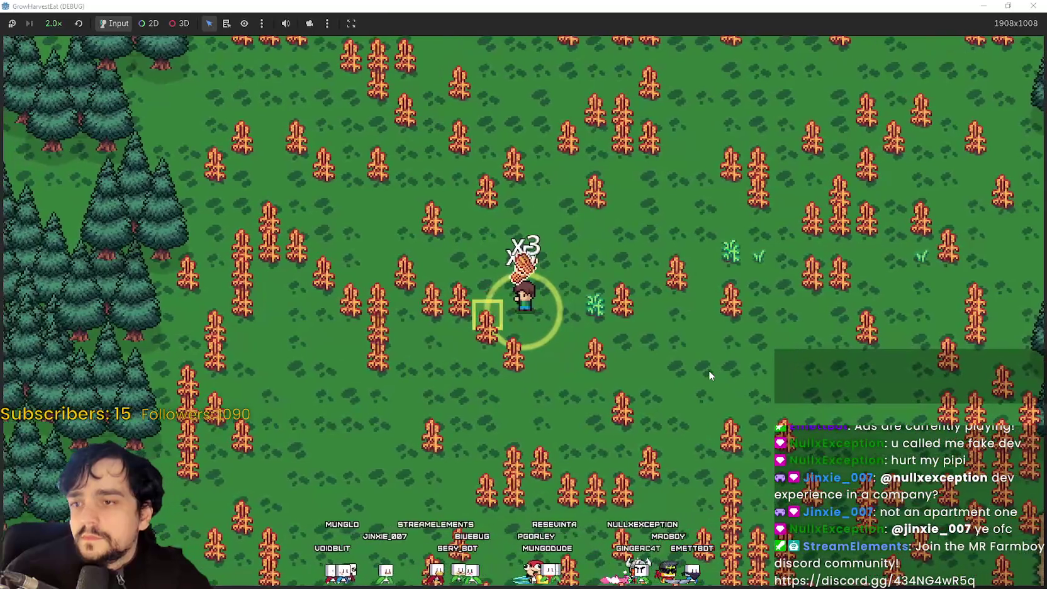
key("a")
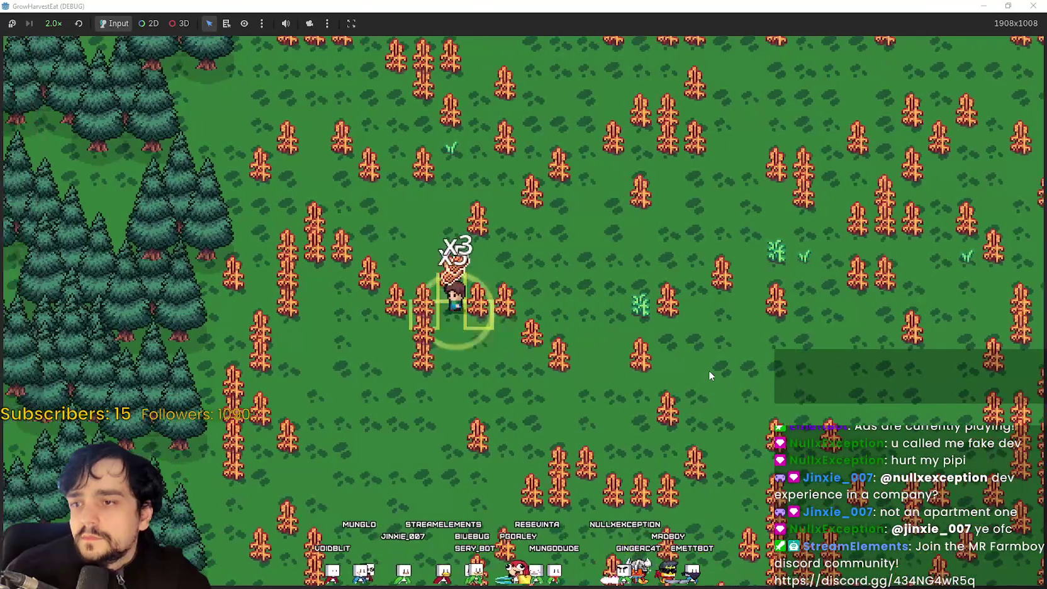
key("d")
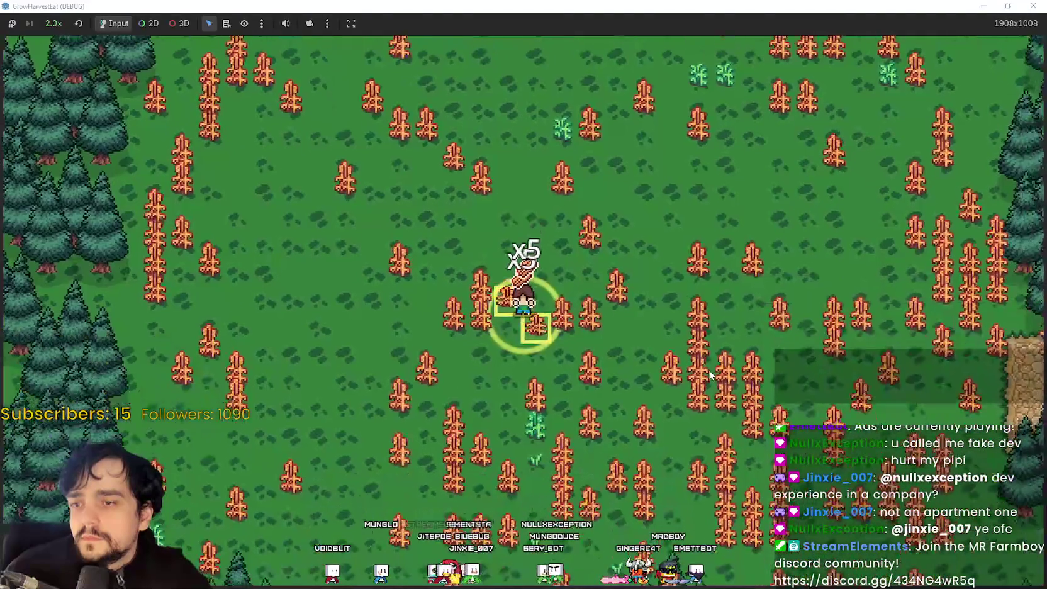
key("d")
key("s")
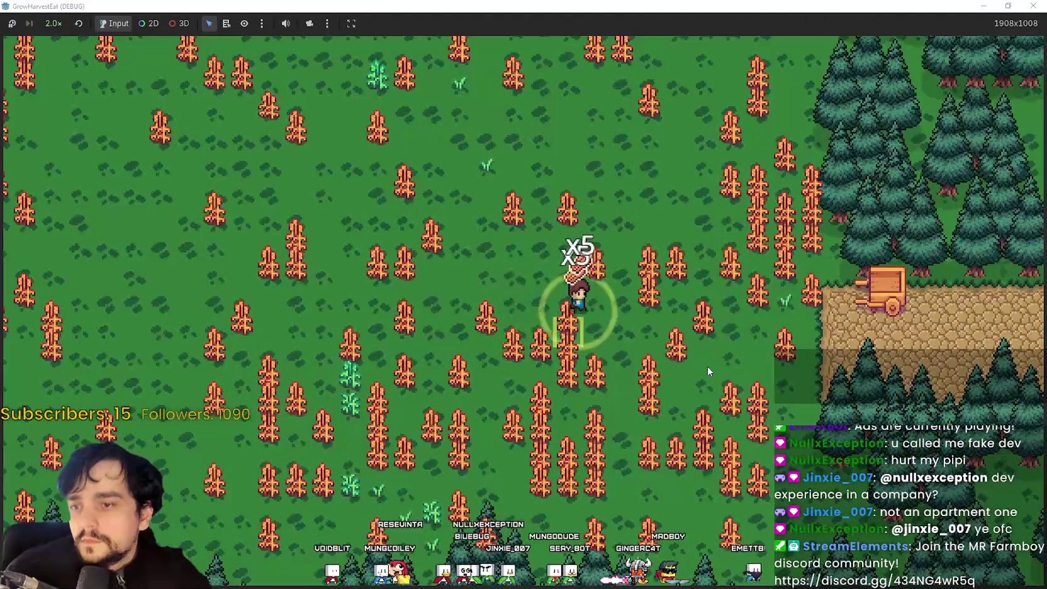
Harvest the remaining crops and walk onto the cart's dirt area.
key("w")
key("d")
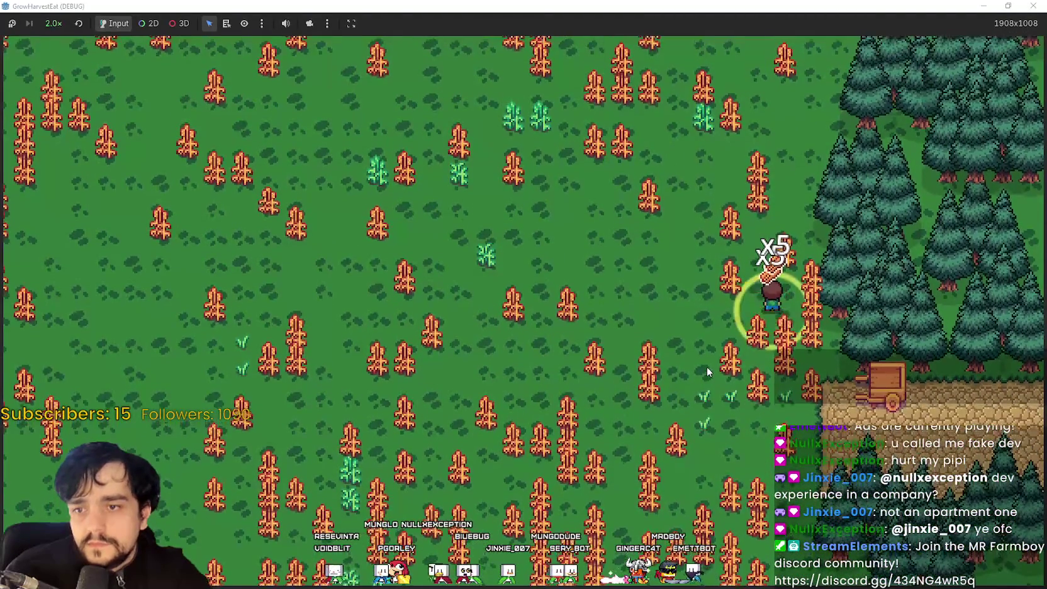
key("s")
key("a")
key("d")
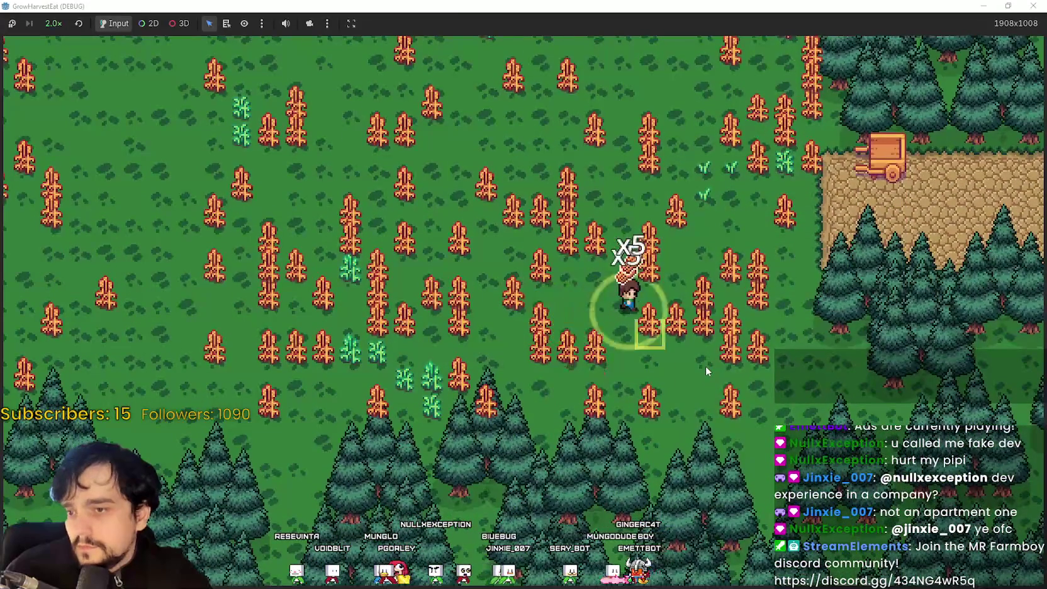
key("d")
key("w")
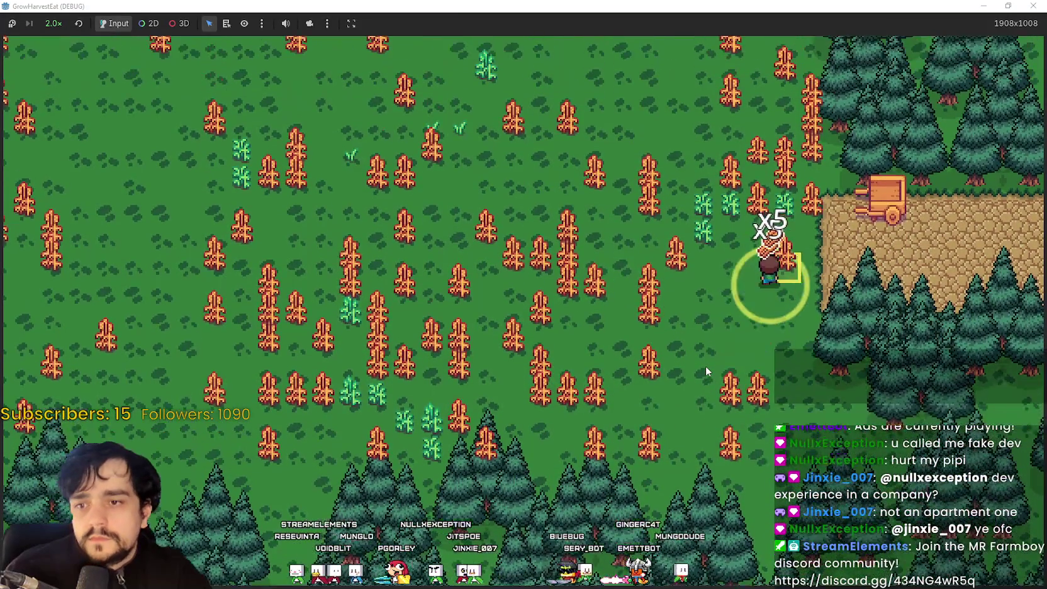
Ride to the village, drop a crop in the purple box (4/5), and un-maximize the game window.
key("d")
key("w")
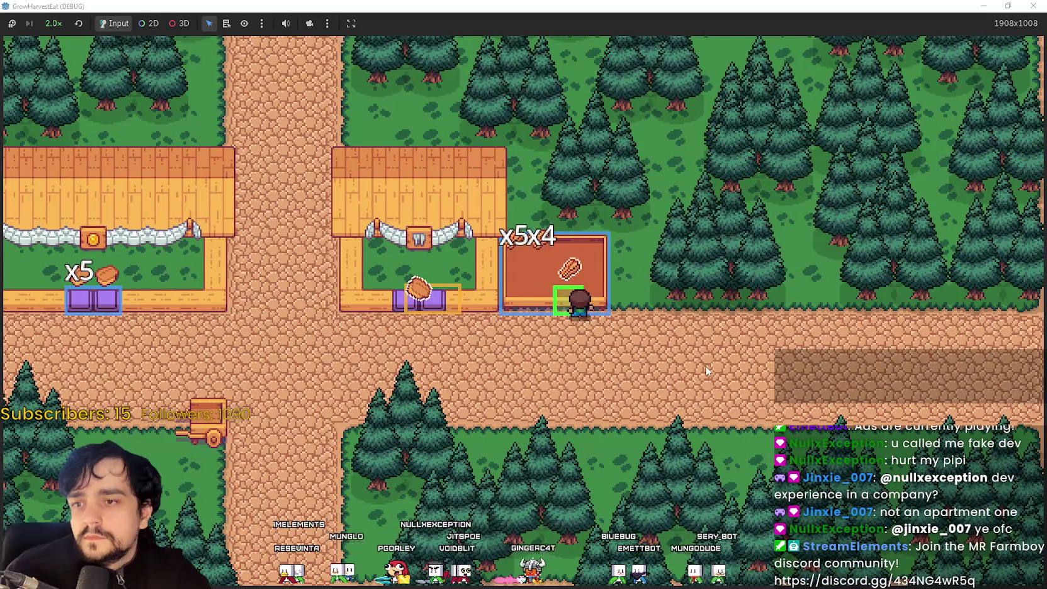
key("a")
key("s")
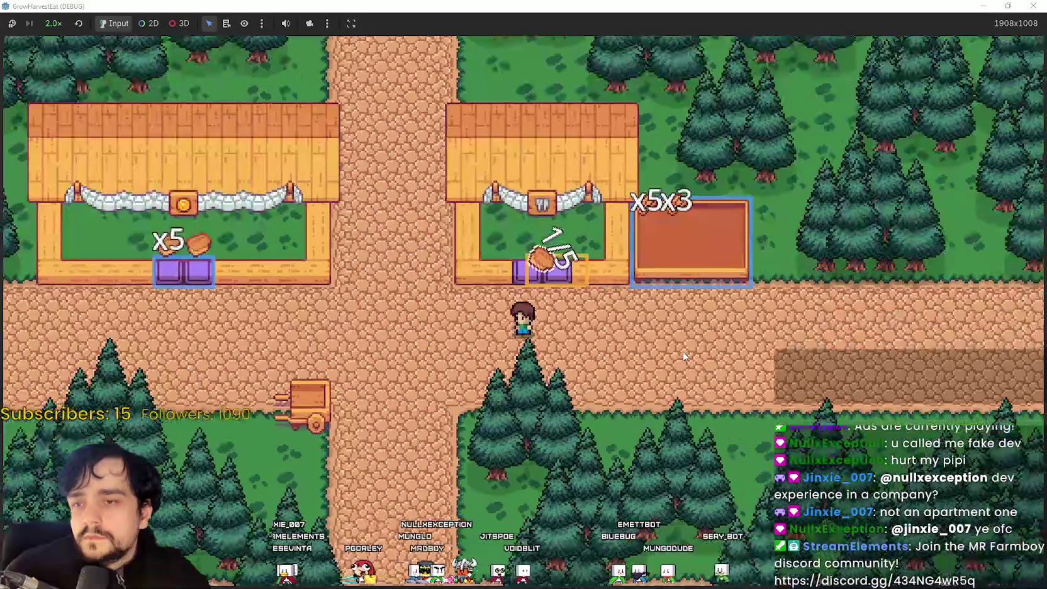
key("a")
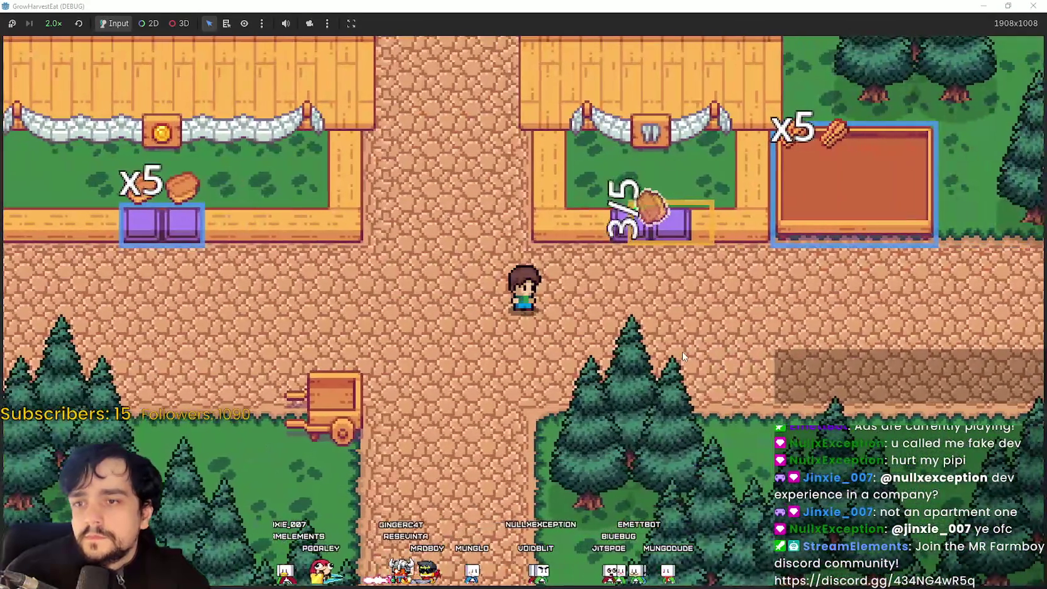
key("w")
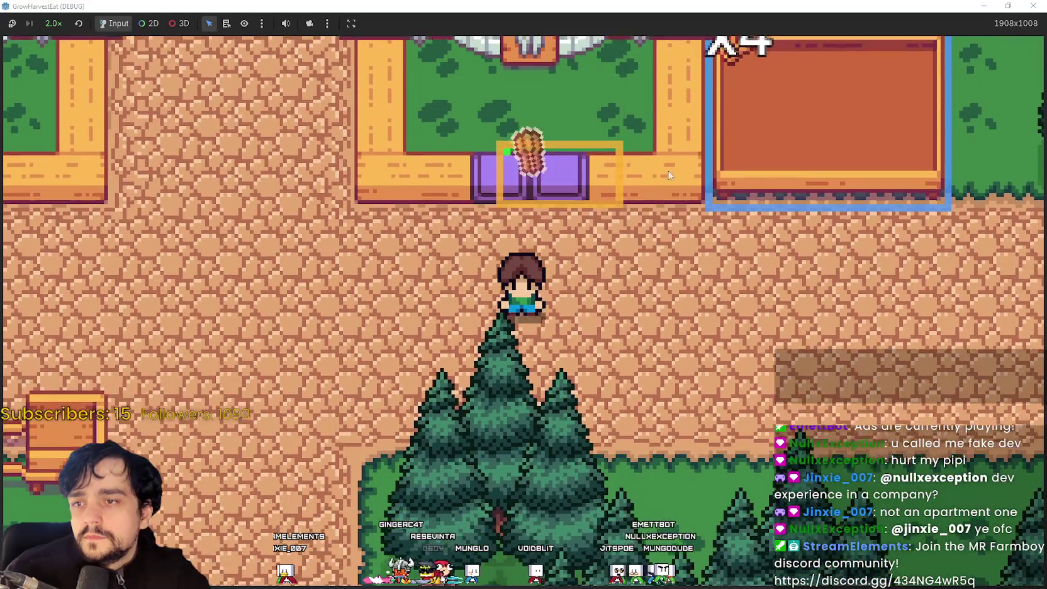
left_click_drag(831, 6, 832, 68)
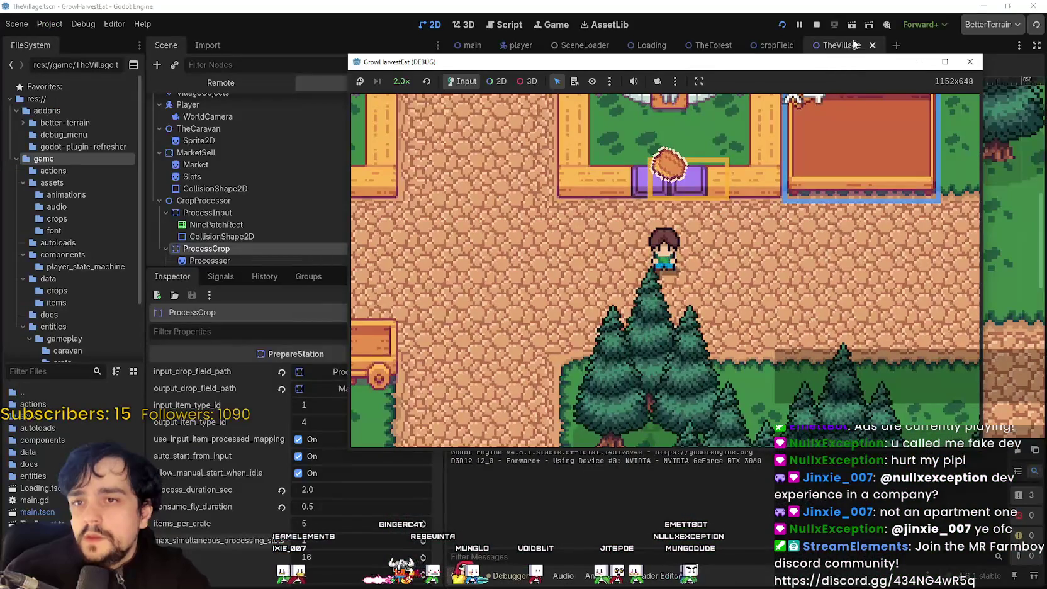
Stop the game and set ProcessCrop's process_duration_sec to 0.5.
left_click(817, 25)
left_click(211, 217)
left_click(213, 233)
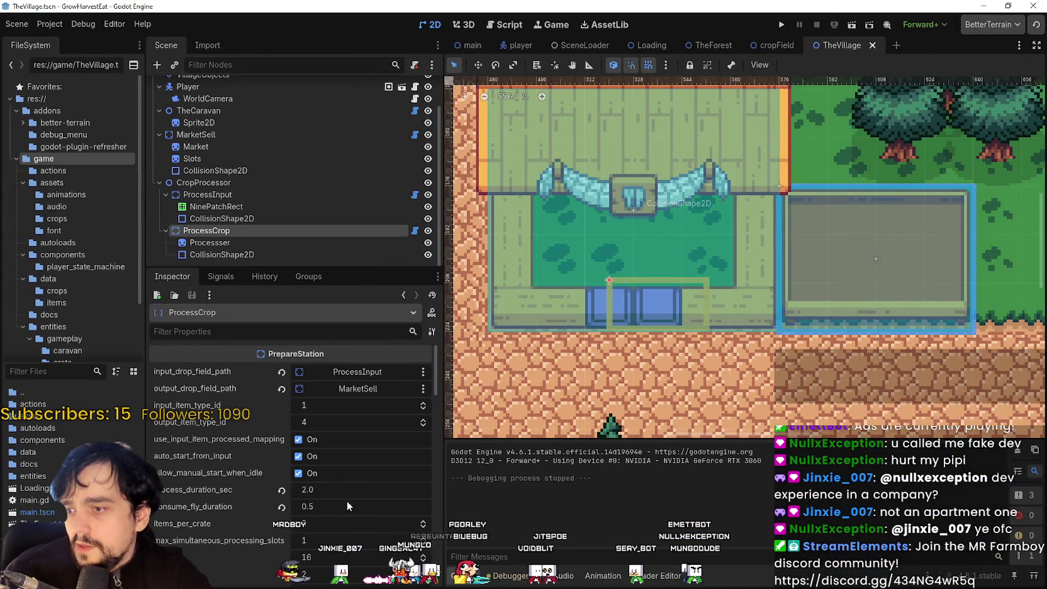
left_click(326, 495)
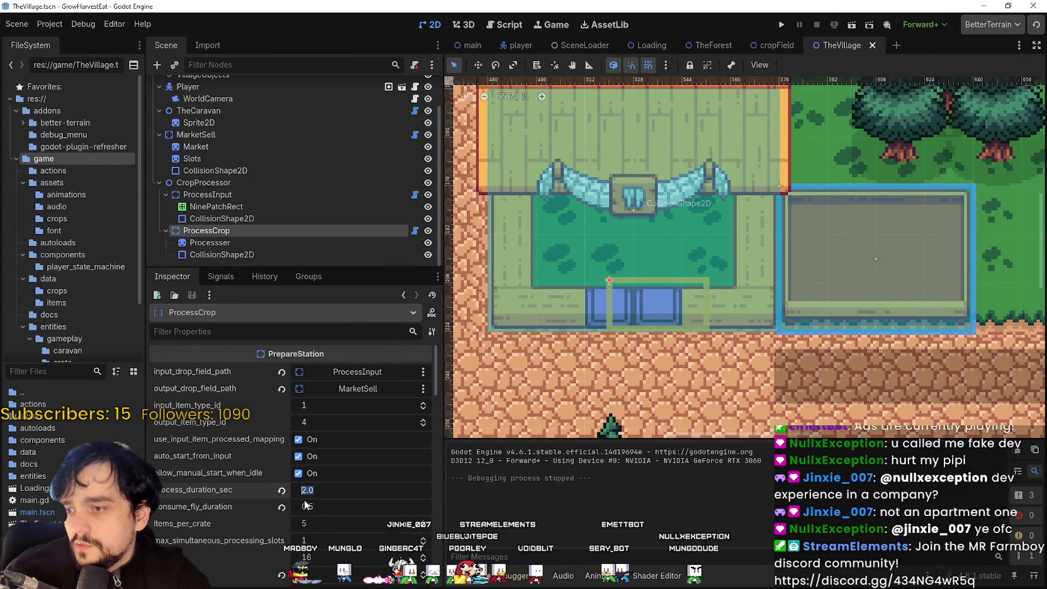
type("0.2")
key("Return")
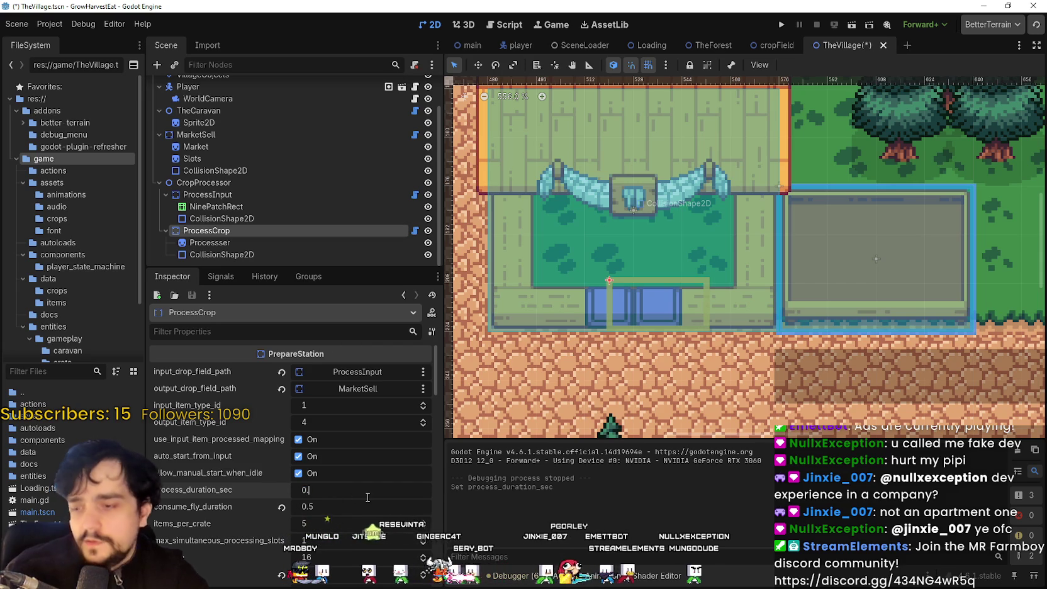
type("5")
key("Return")
Save TheVillage scene and scroll down through the Inspector.
key("ctrl+s")
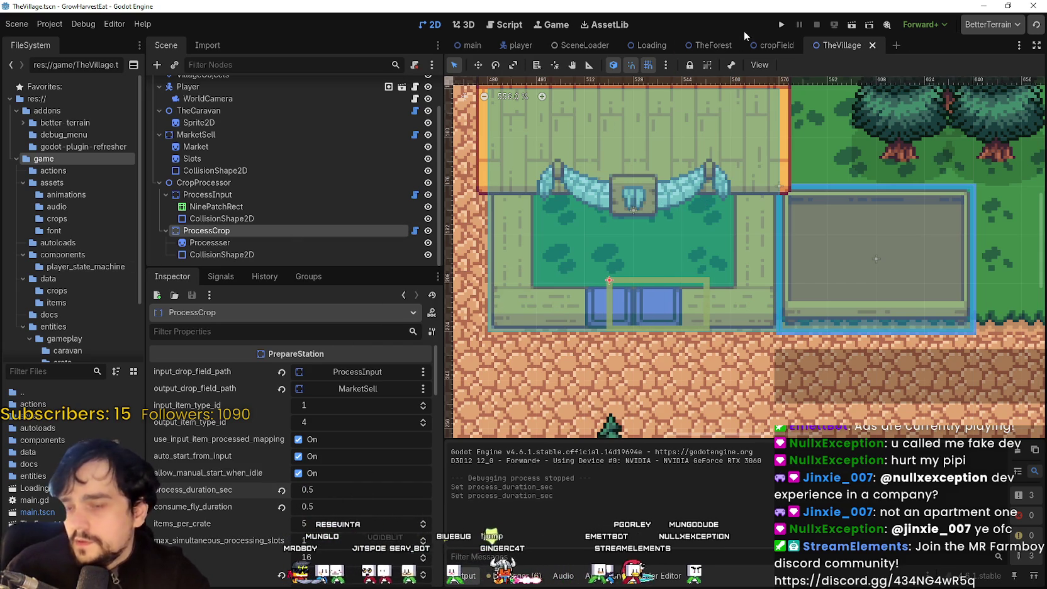
scroll(369, 528, "down", 3)
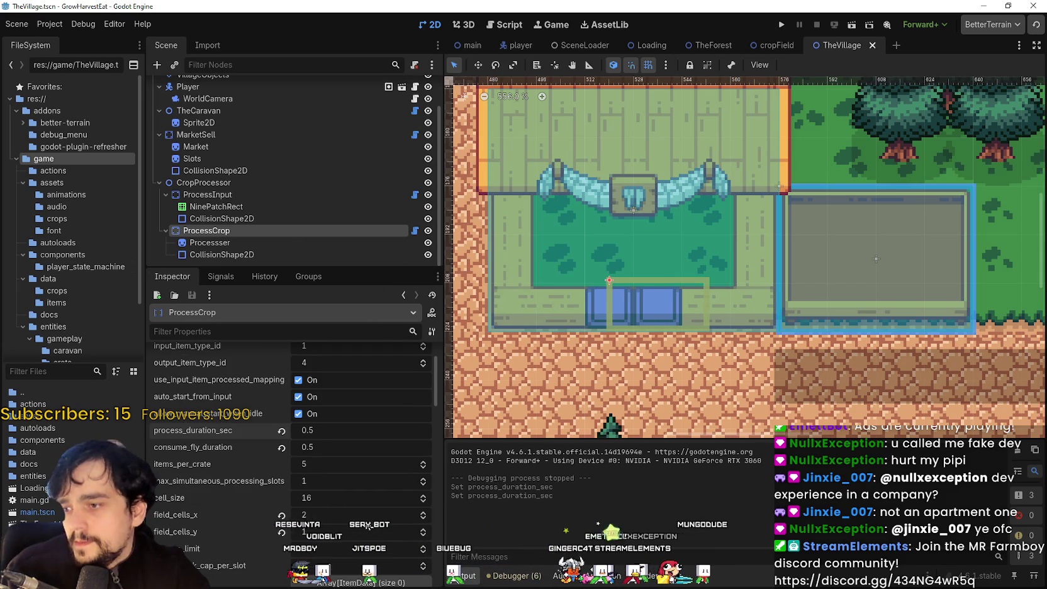
scroll(368, 519, "down", 1)
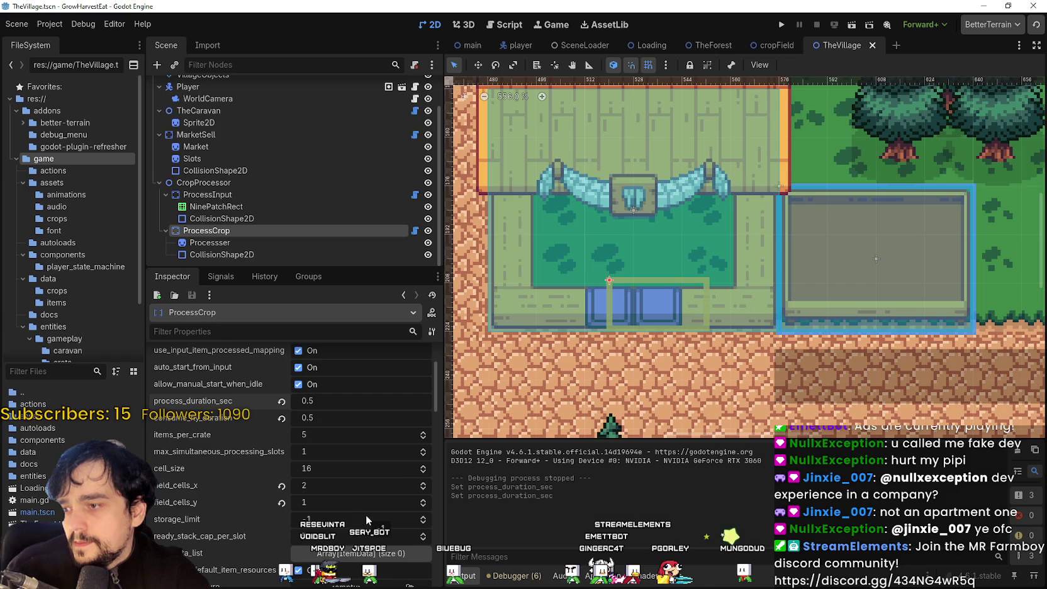
scroll(396, 477, "down", 4)
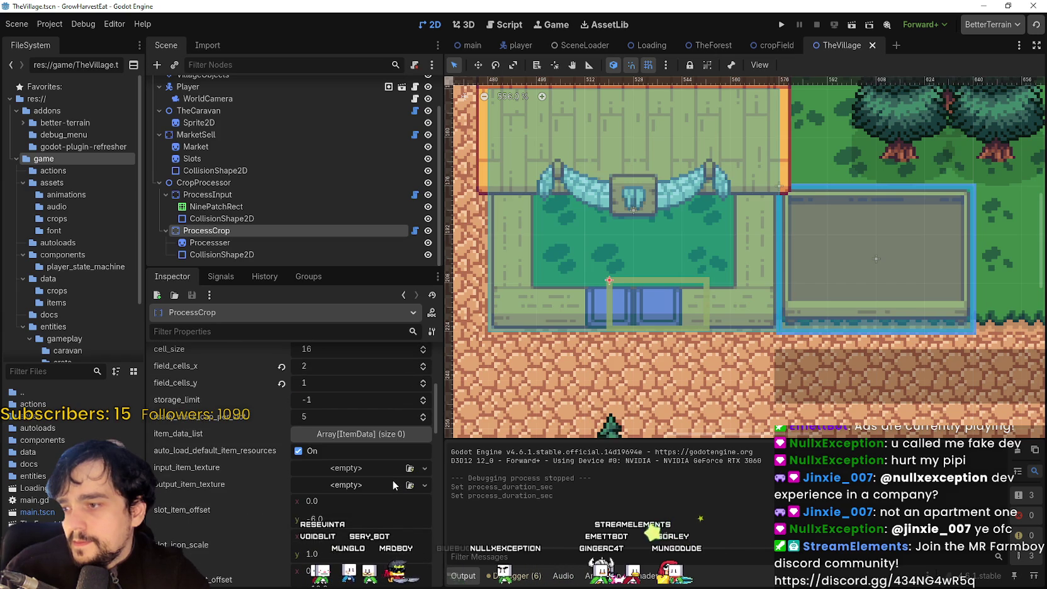
scroll(392, 479, "down", 5)
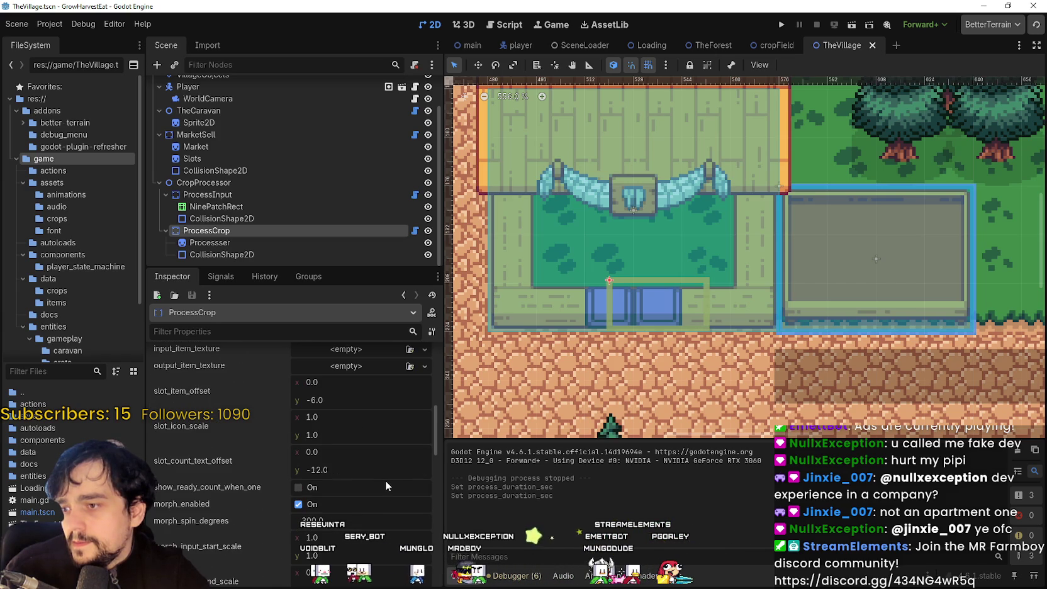
scroll(384, 483, "down", 3)
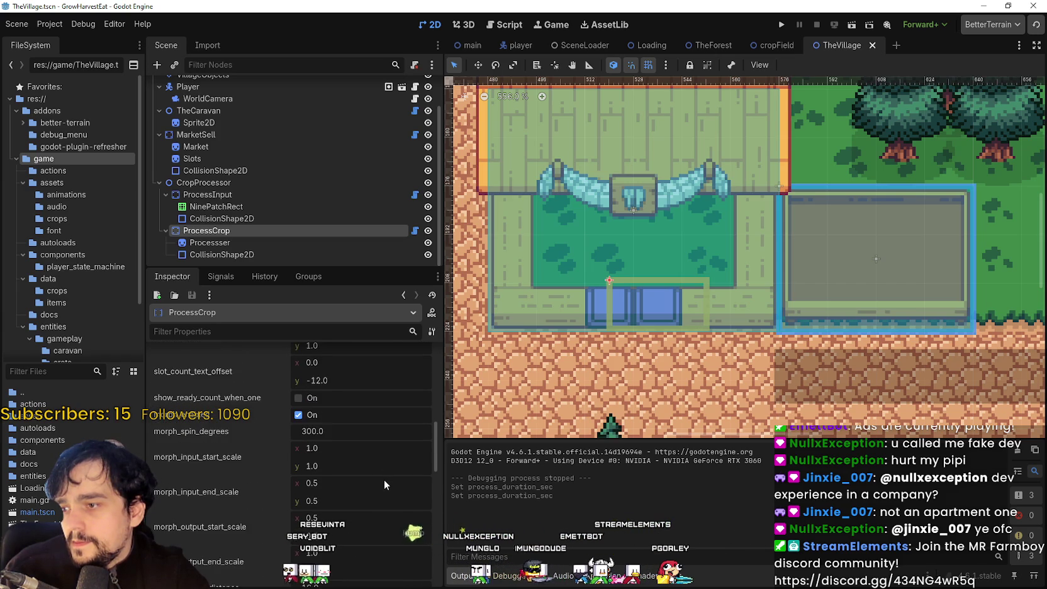
Relaunch the project in debug, start the game, maximize its window, and walk the farmer.
left_click(784, 29)
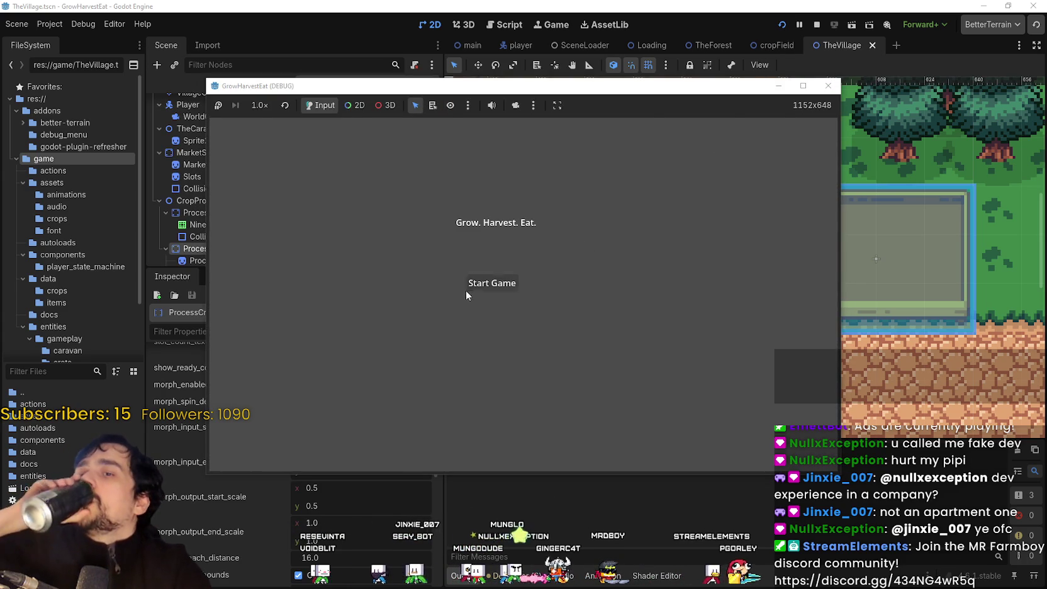
left_click(469, 291)
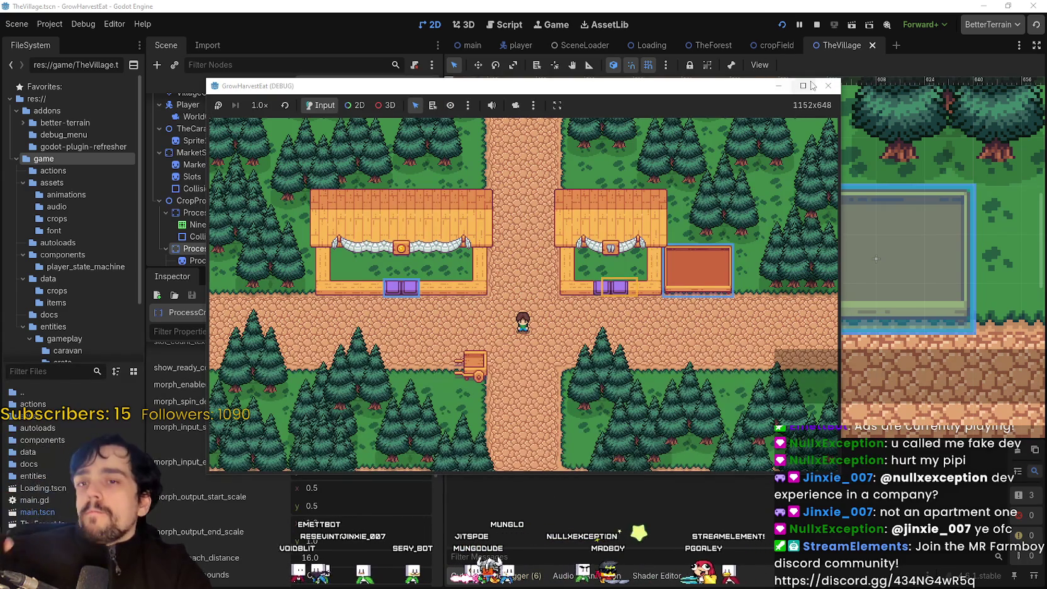
left_click(804, 85)
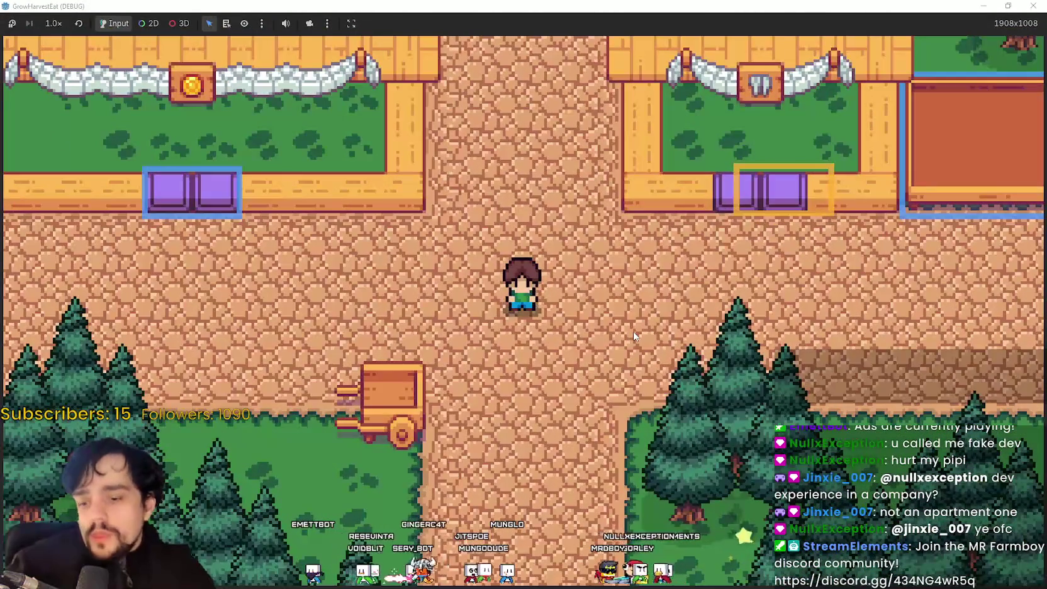
key("Right")
key("Left")
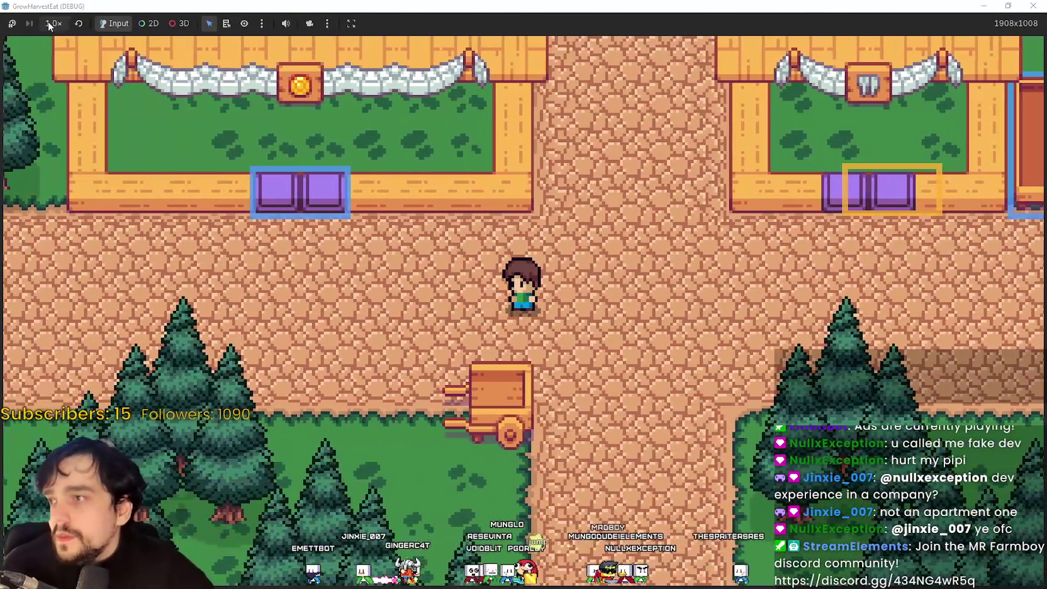
left_click(54, 23)
Set the game speed to 2.0x and walk the farmer down into the crop field.
left_click(69, 163)
key("Down")
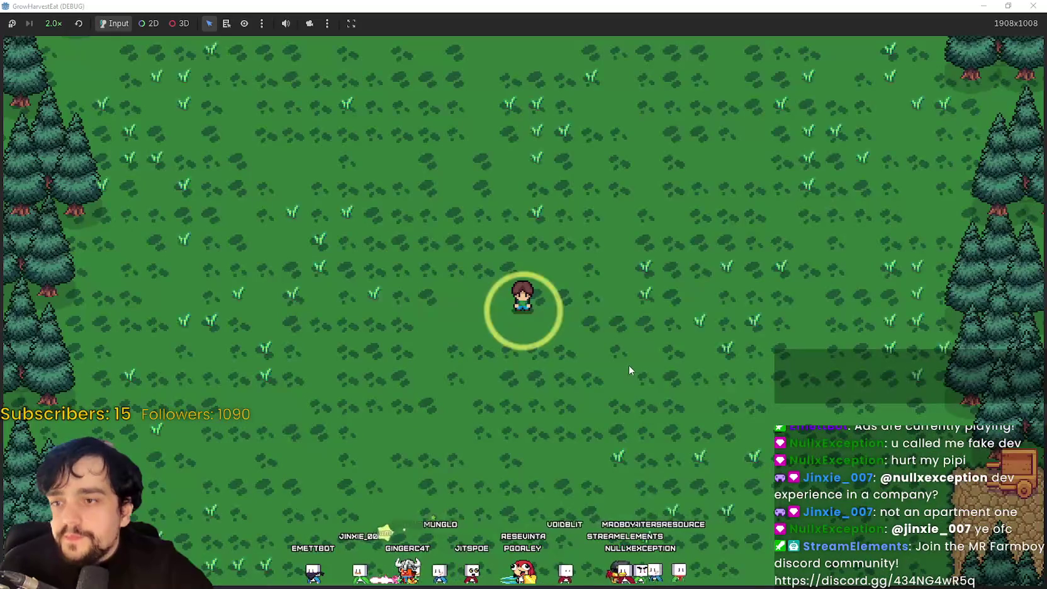
key("Right")
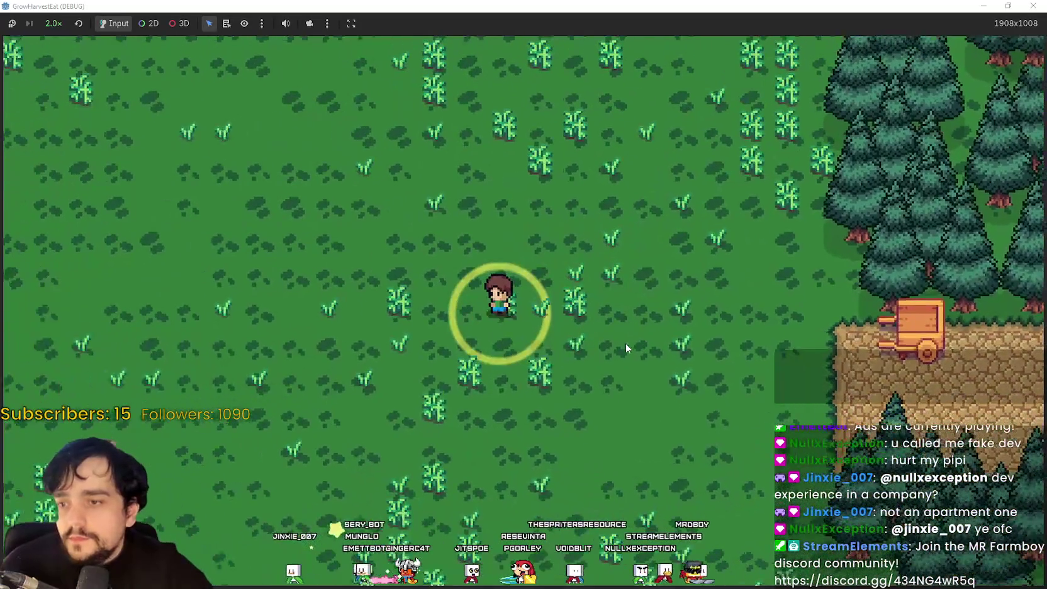
key("Right")
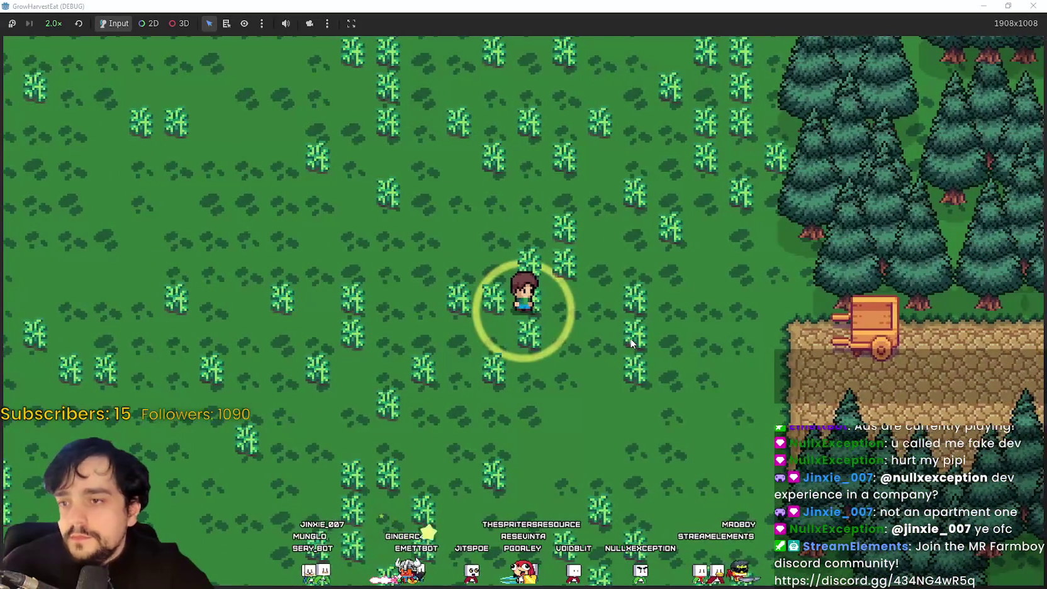
key("Left")
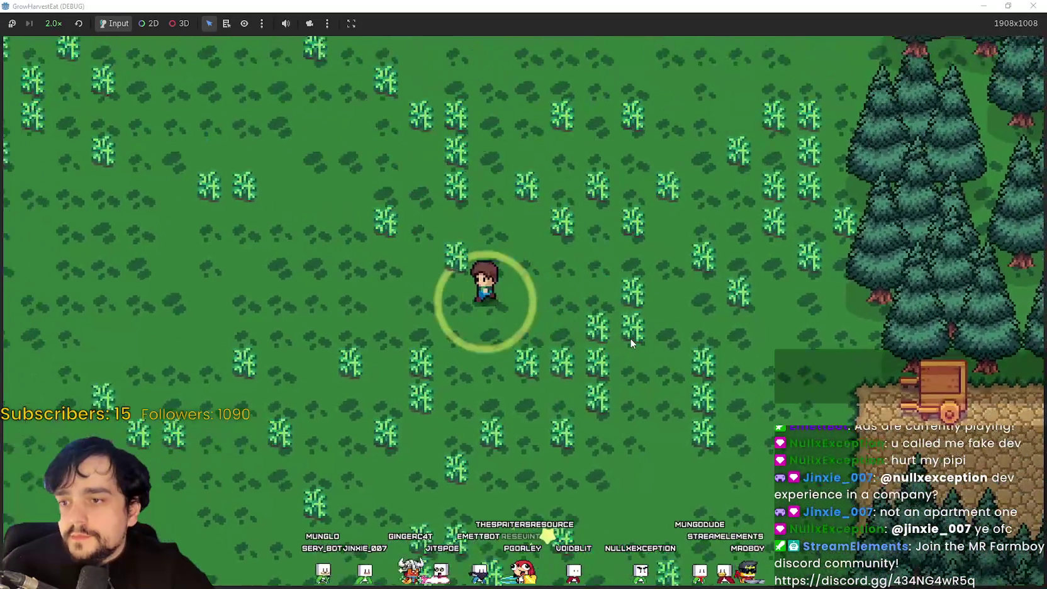
key("Right")
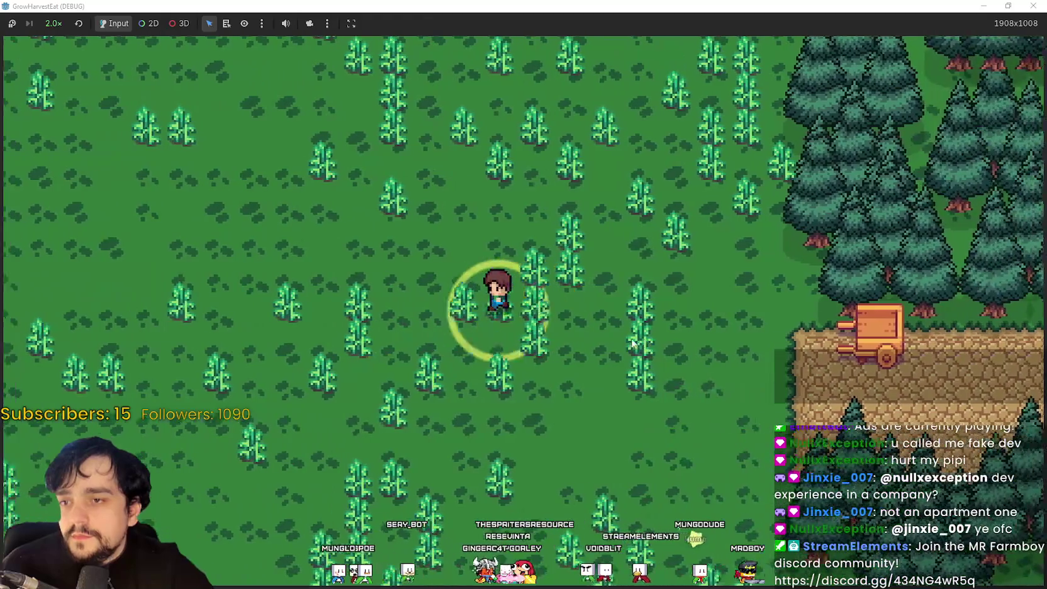
key("Left")
key("Right")
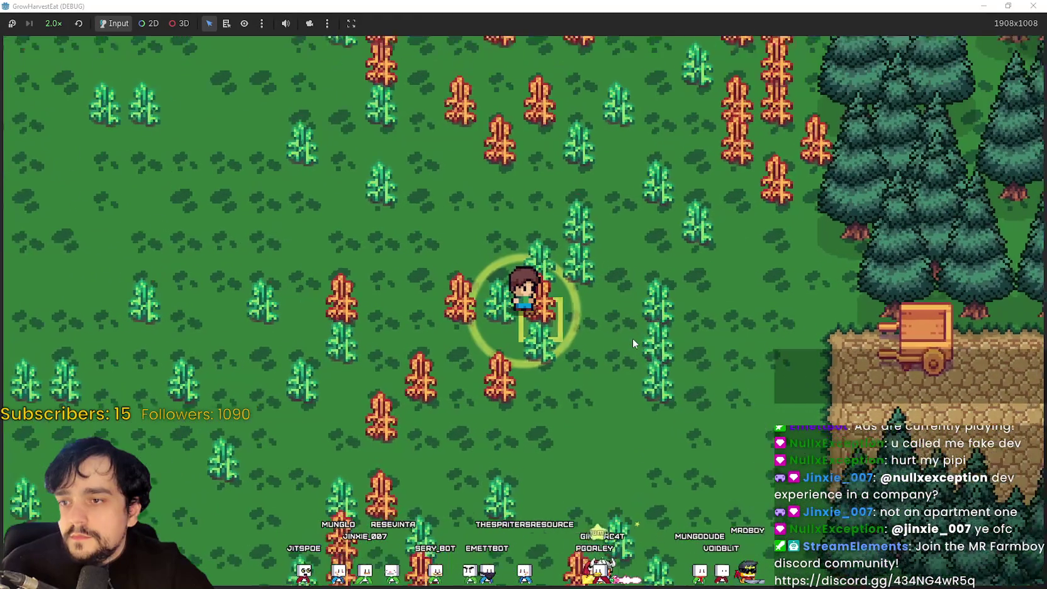
Harvest the ripened crops around the field, carrying a stack of three.
key("Left")
key("Up")
key("Right")
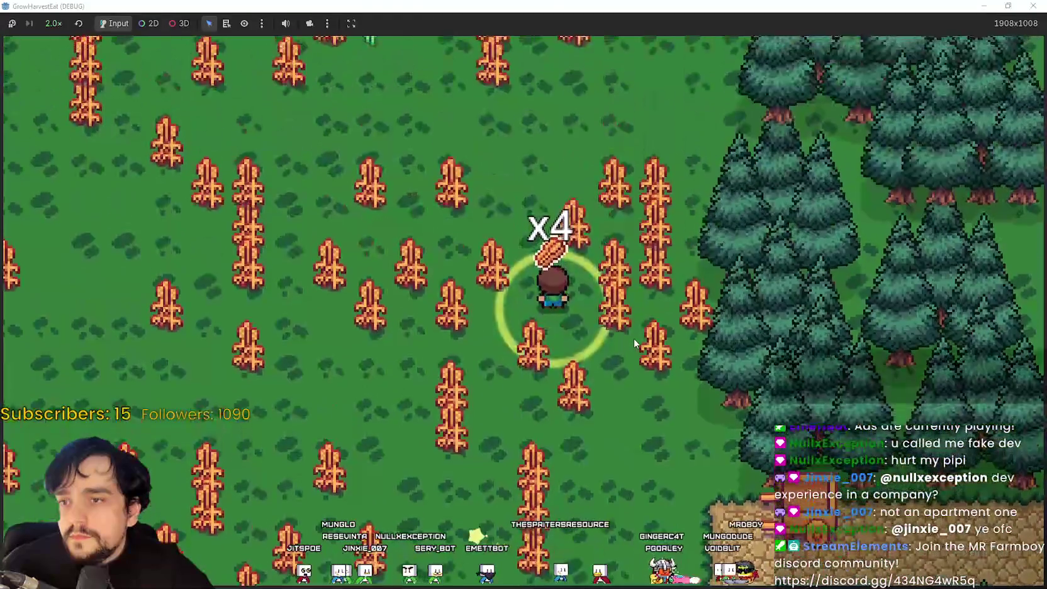
key("Down")
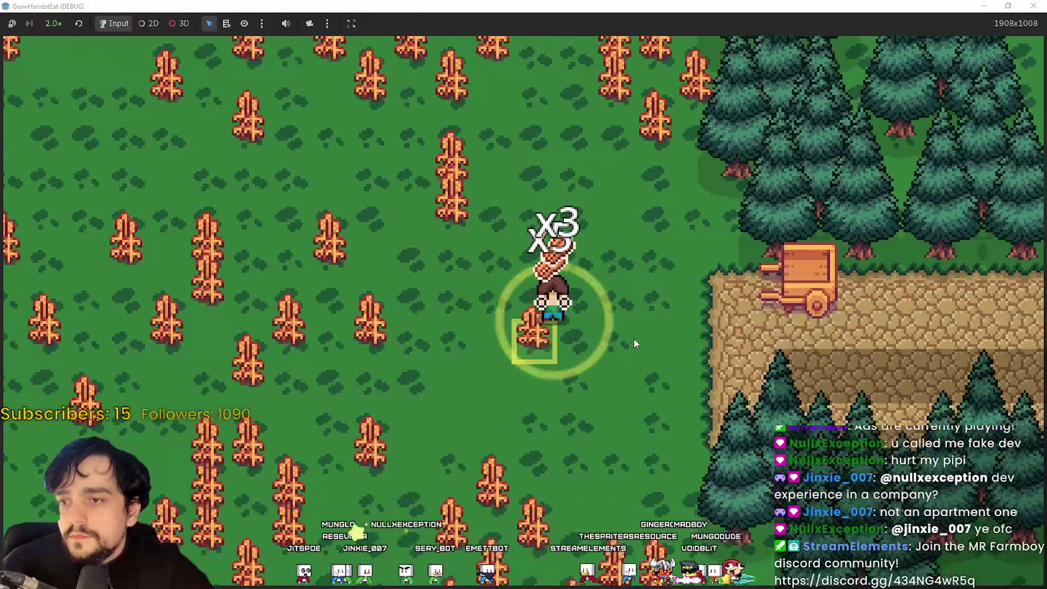